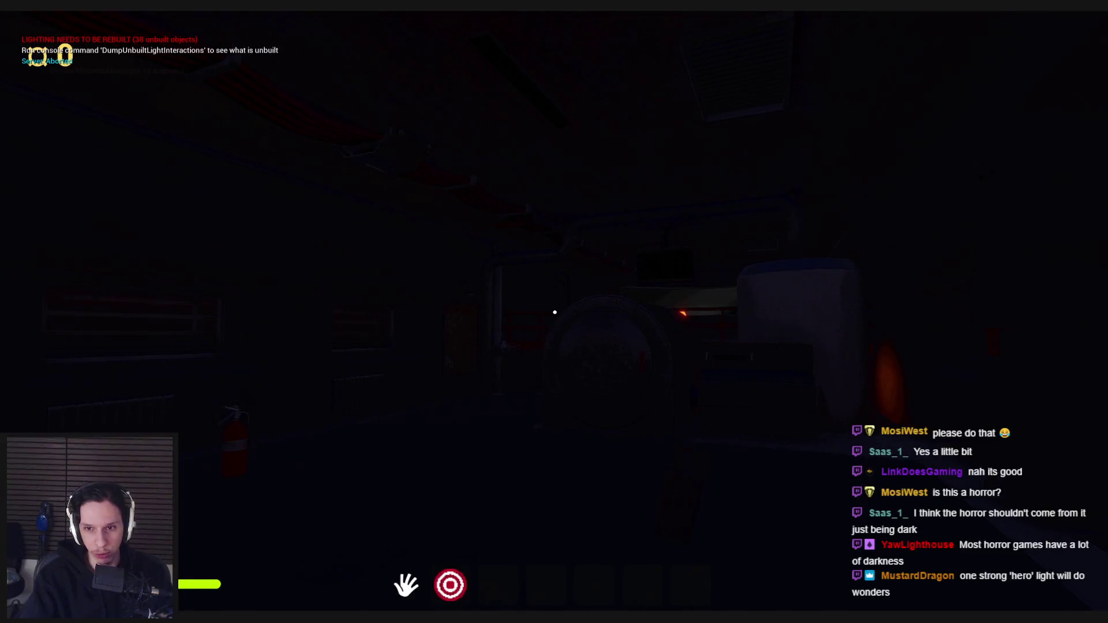
# Walk through the dark engine room with hotbar item 2 lit, up the stairs to the breaker panel
pyautogui.press('w')
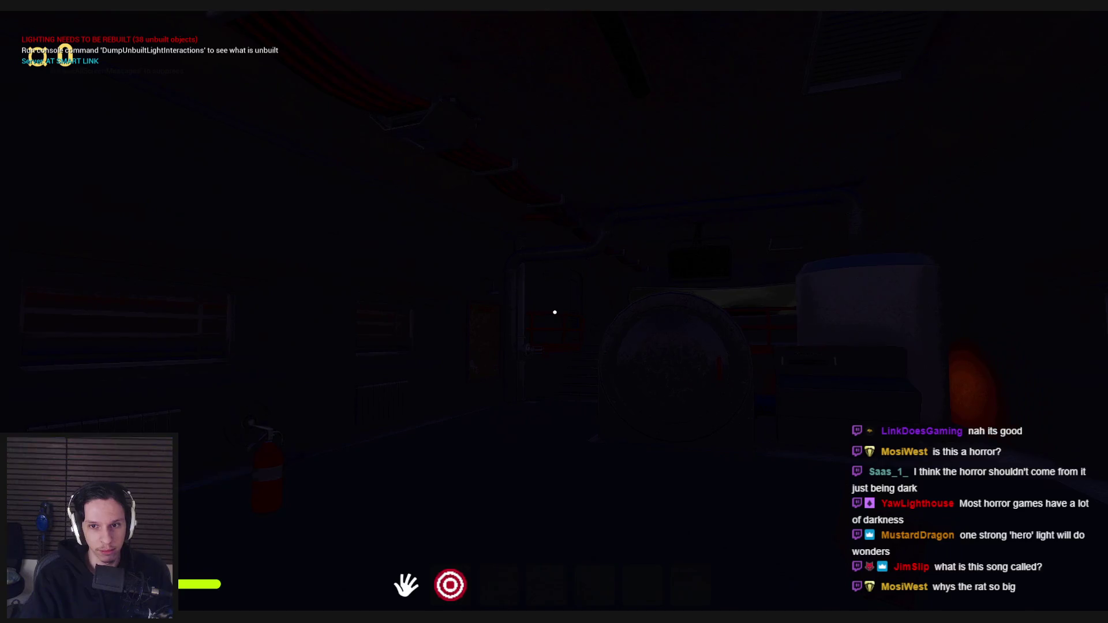
pyautogui.press('2')
pyautogui.press('w')
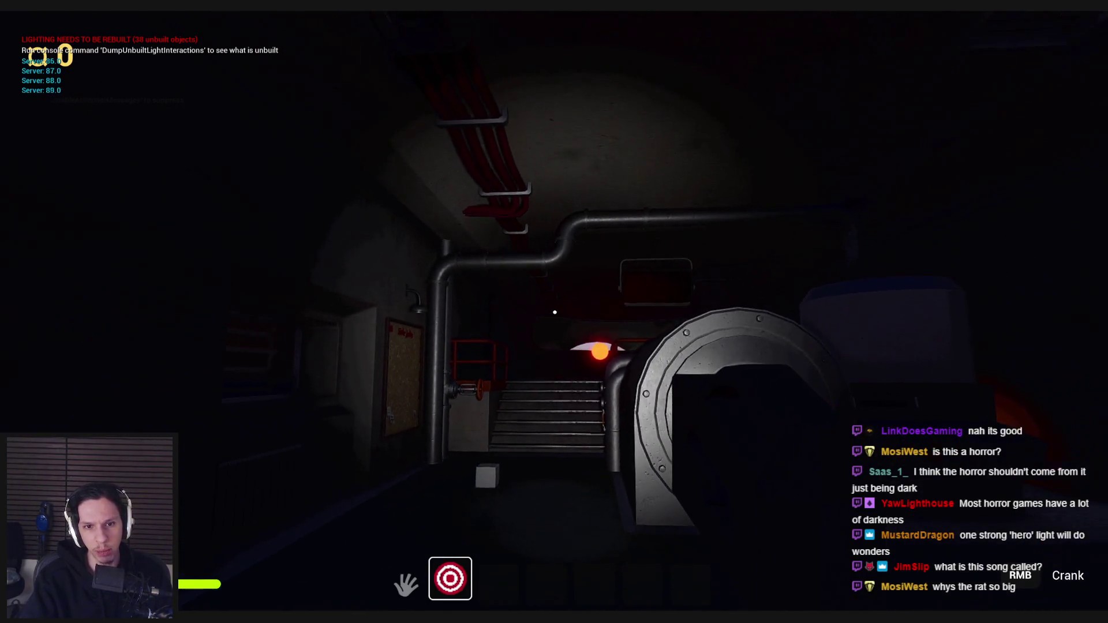
pyautogui.press('w')
pyautogui.press('s')
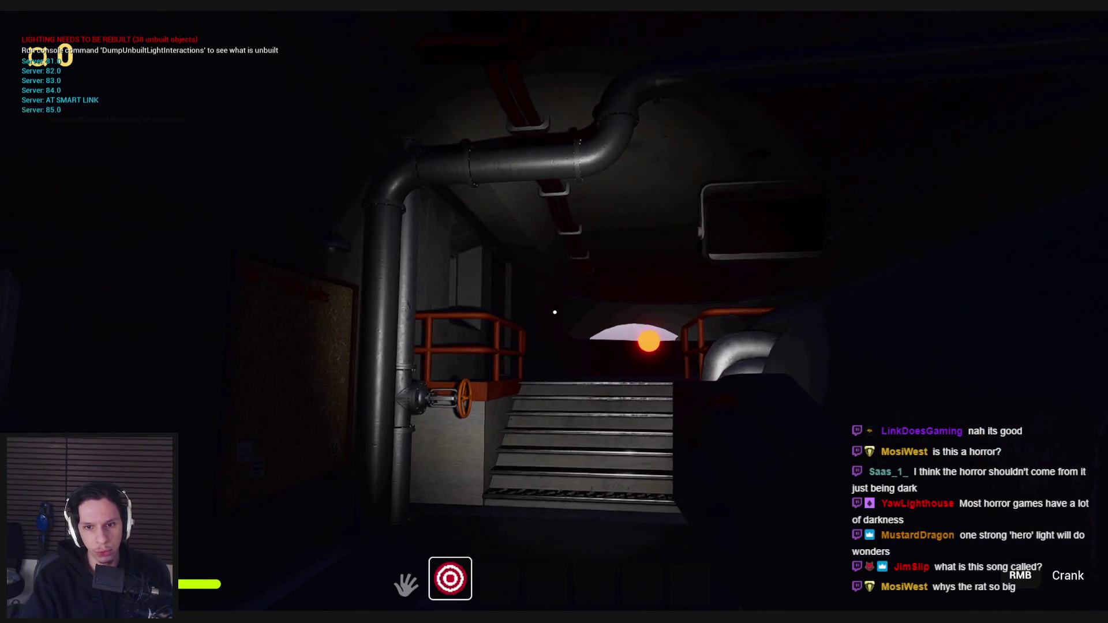
pyautogui.press('w')
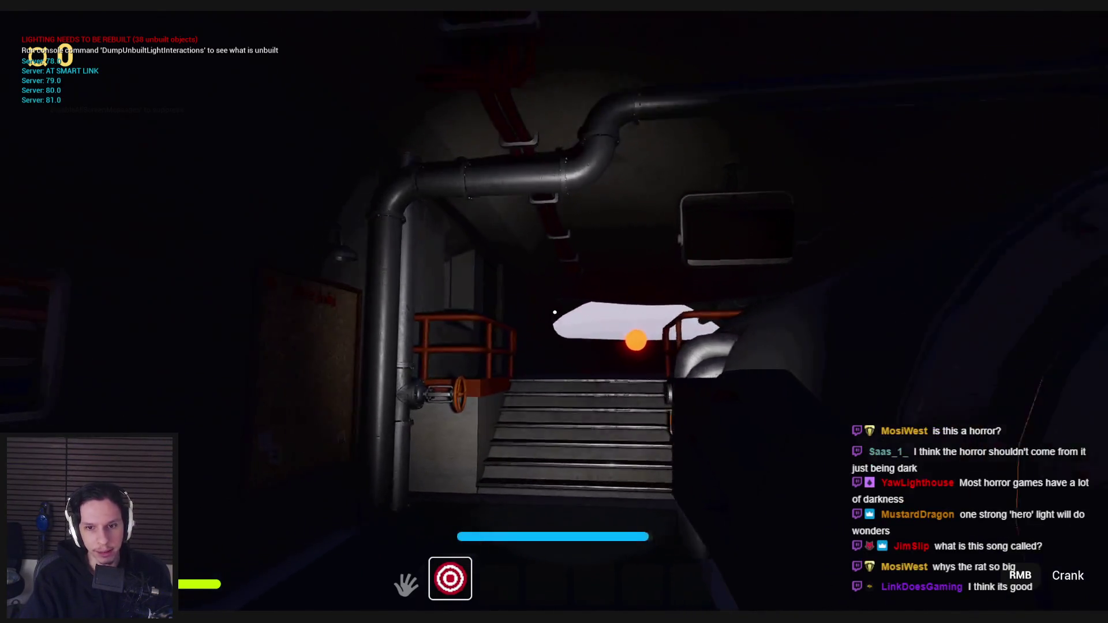
pyautogui.press('w')
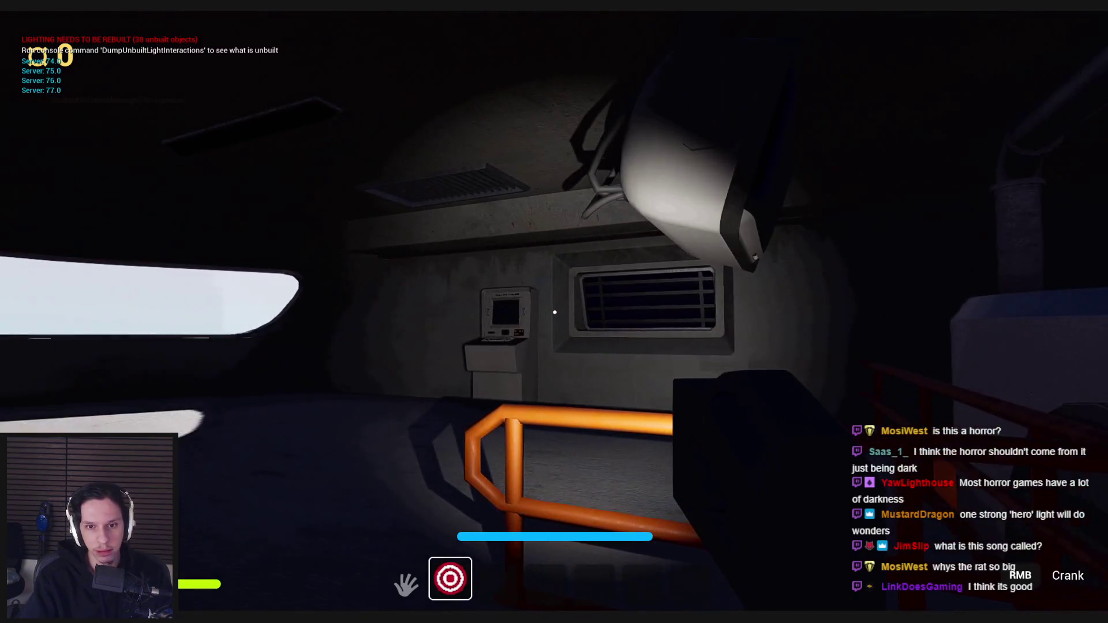
pyautogui.press('w')
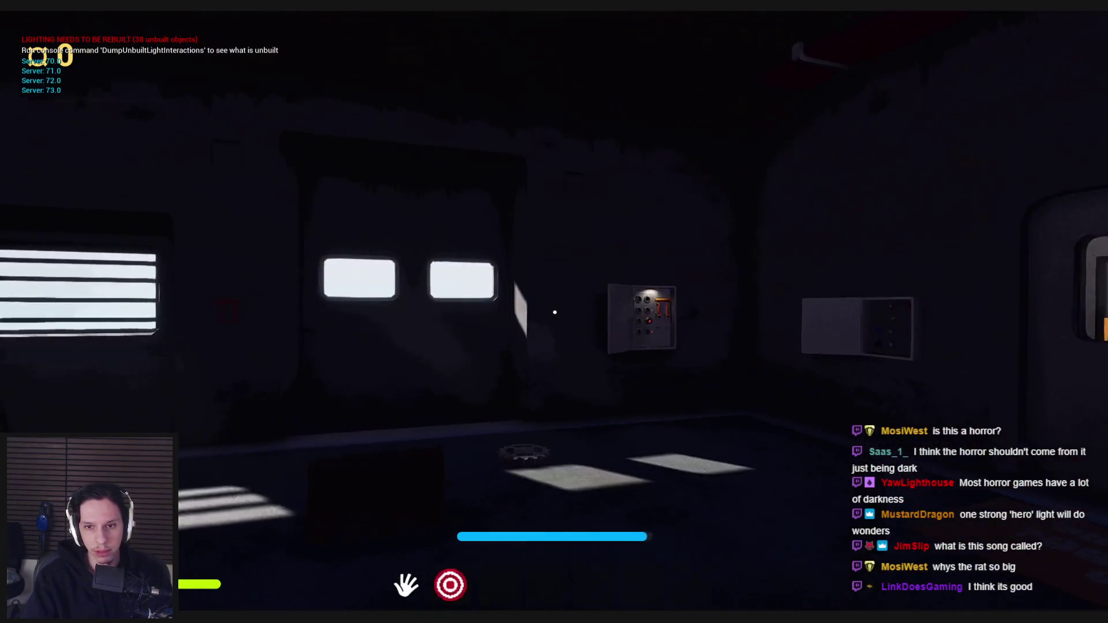
pyautogui.press('w')
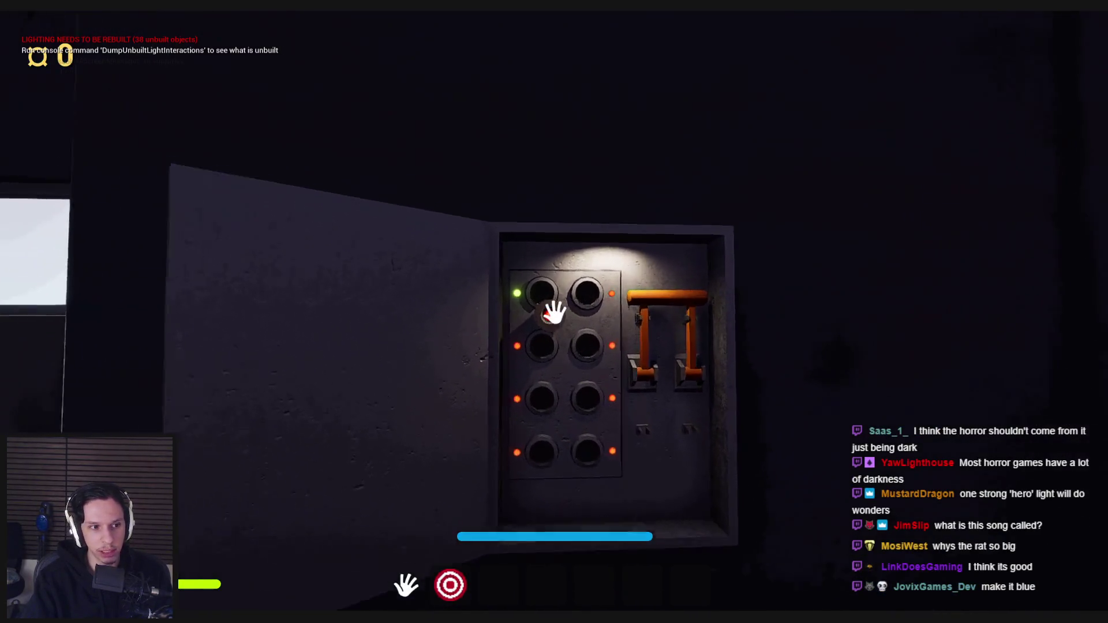
# Pull the breaker lever to restore power and walk back through the lit room
pyautogui.moveTo(554, 317); pyautogui.dragTo(557, 430)
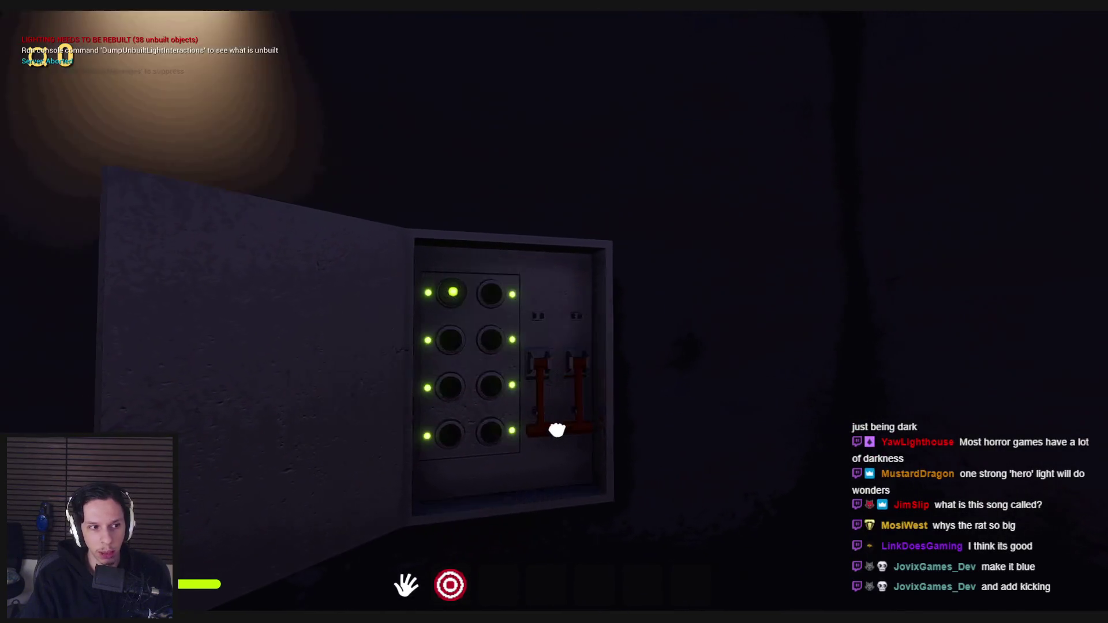
pyautogui.press('s')
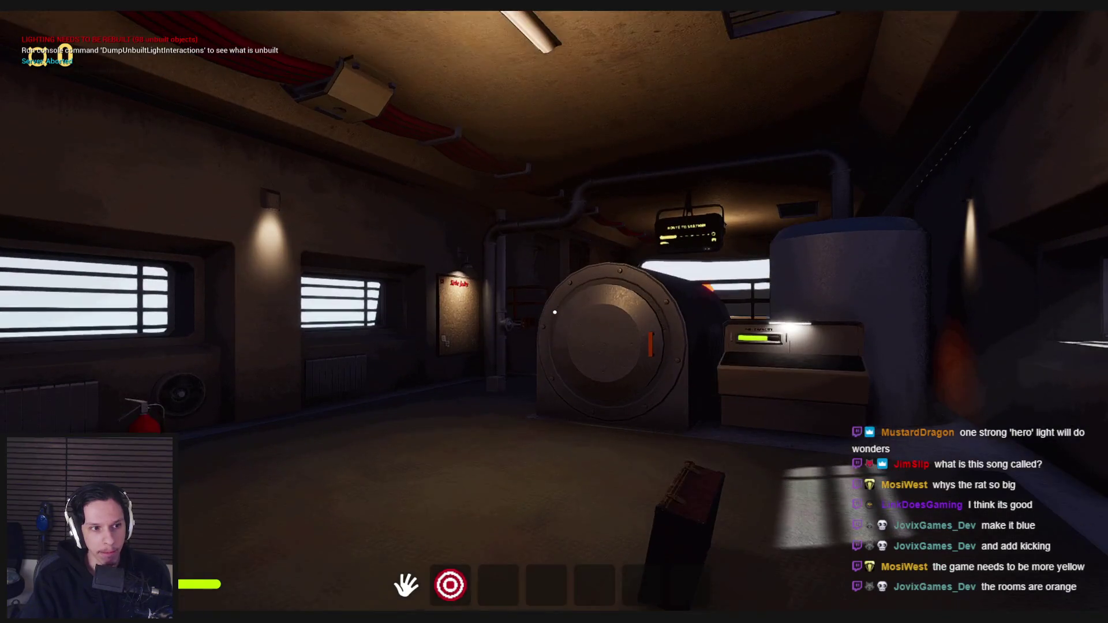
pyautogui.press('w')
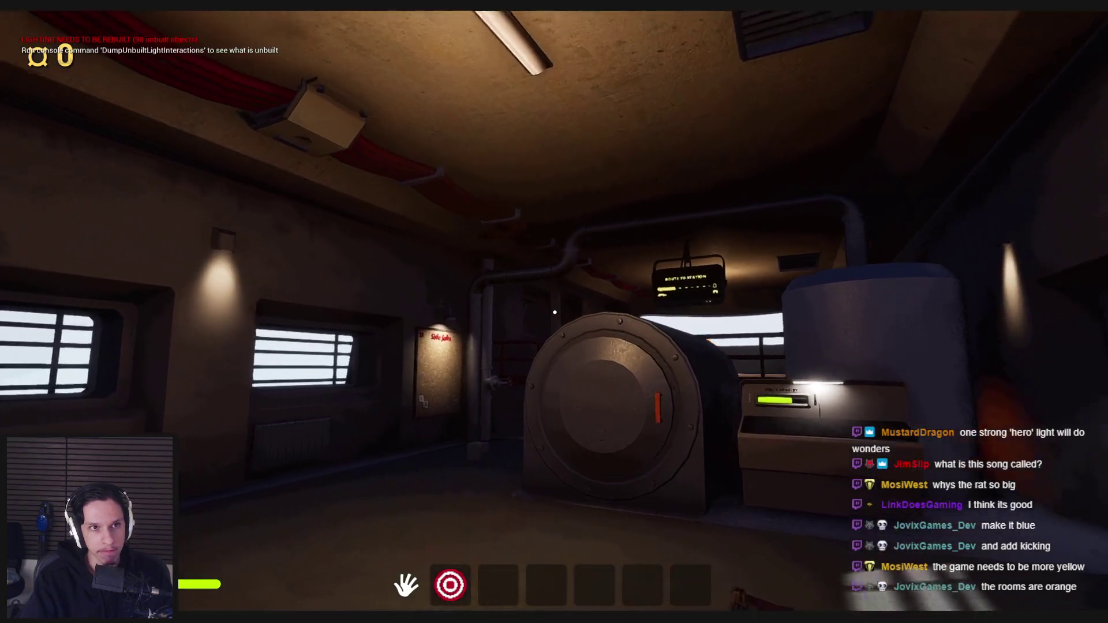
pyautogui.press('w')
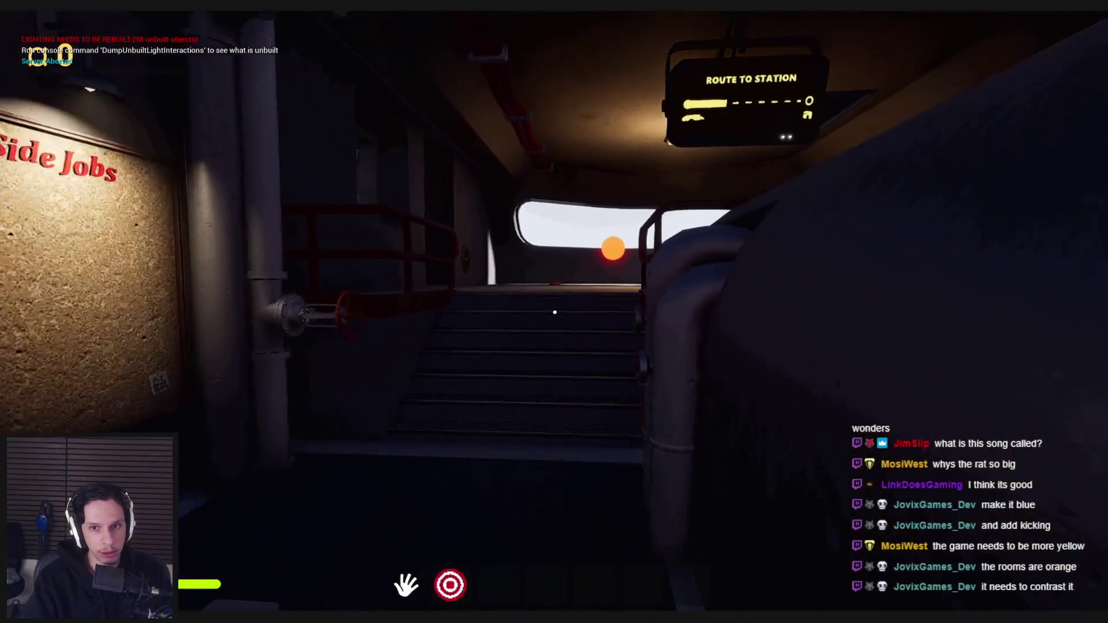
pyautogui.press('w')
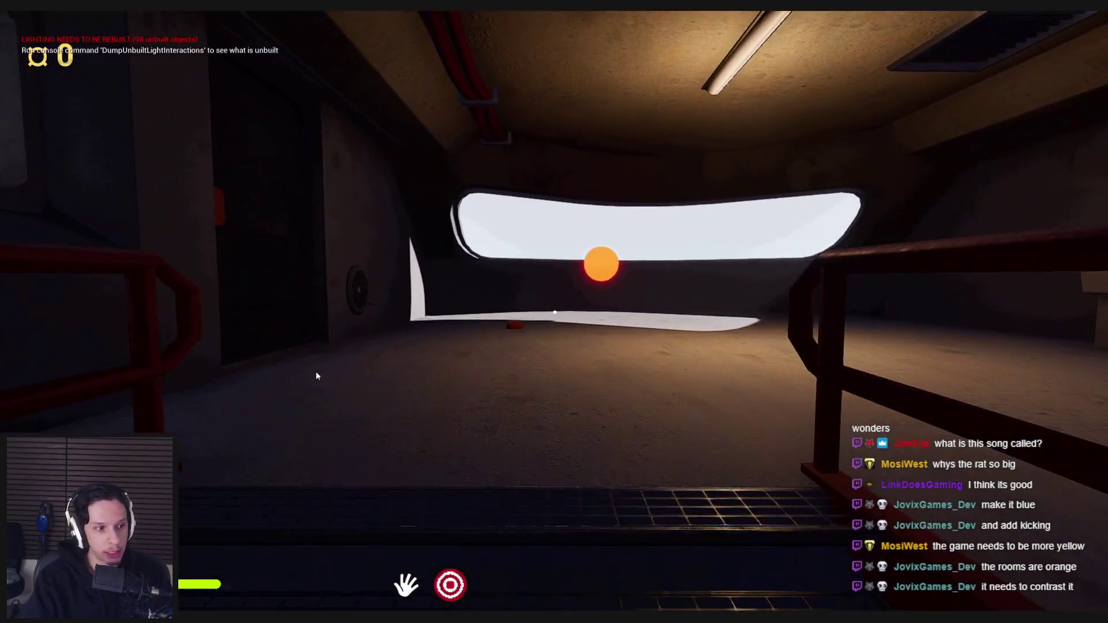
# End the playtest and pull the editor camera back to show the whole engine room
pyautogui.press('F8')
pyautogui.moveTo(346, 312); pyautogui.dragTo(395, 343)
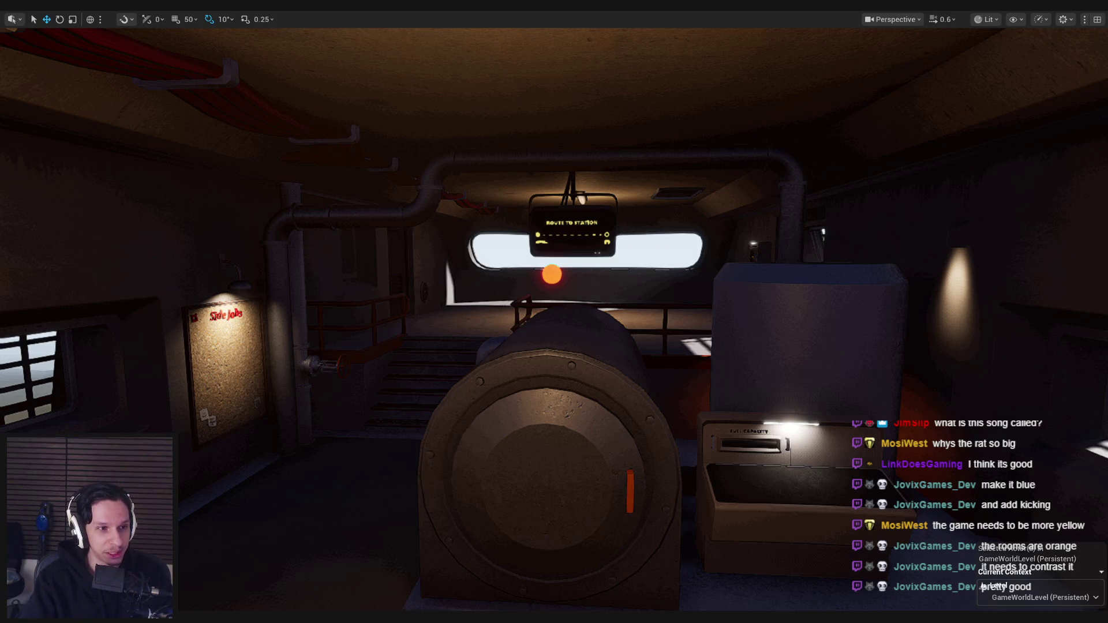
pyautogui.moveTo(362, 302)
pyautogui.mouseDown()
pyautogui.moveTo(362, 341)
pyautogui.moveTo(362, 302)
pyautogui.mouseUp()
# Leave fullscreen view and select the PostProcessVolume in the Outliner
pyautogui.press('F11')
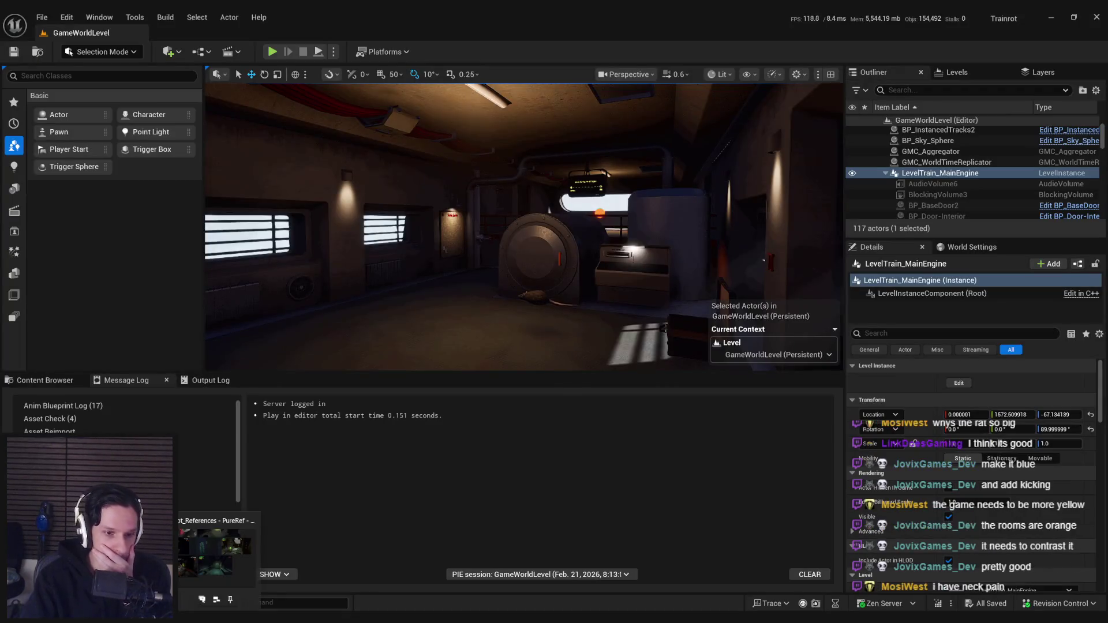
pyautogui.click(44, 380)
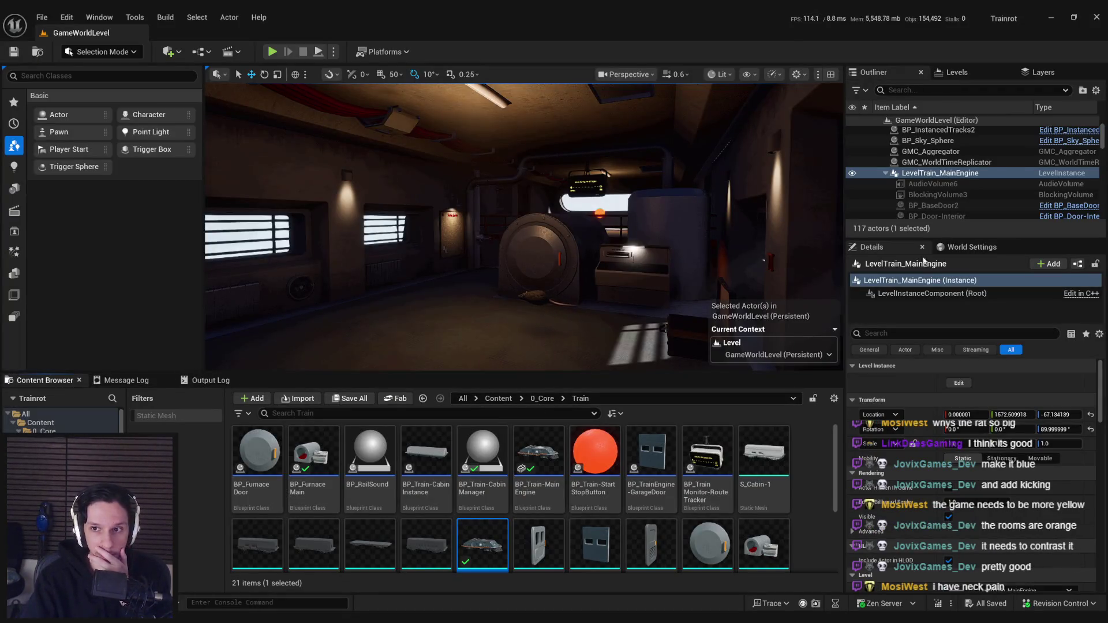
pyautogui.moveTo(1104, 143); pyautogui.dragTo(1104, 131)
pyautogui.click(942, 163)
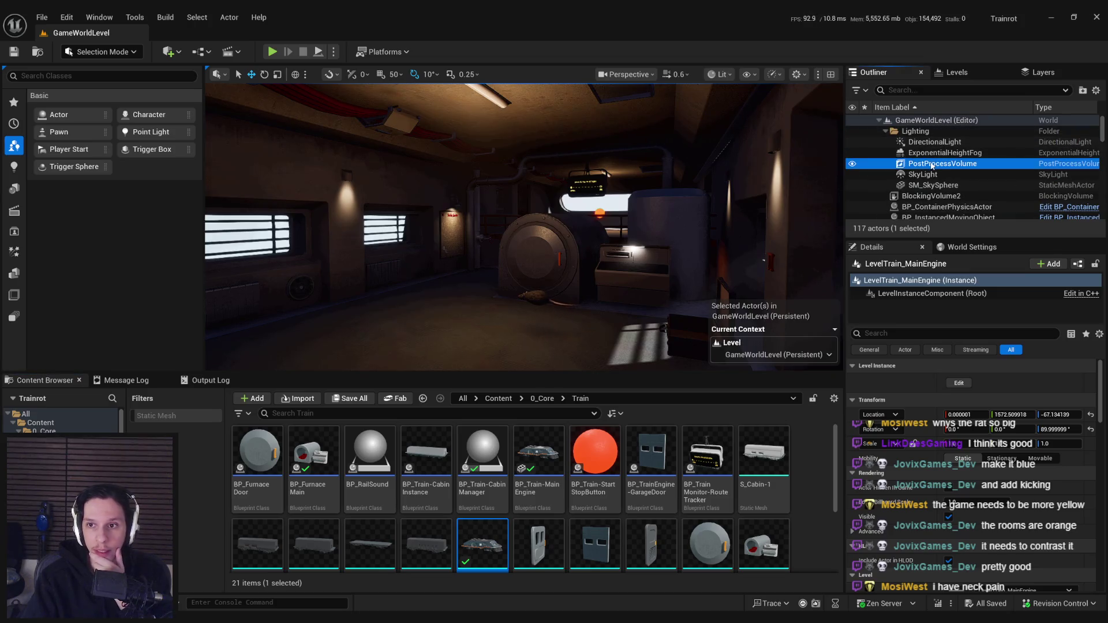
# Try raising Vignette Intensity on the PostProcessVolume, then undo it
pyautogui.scroll(-10, 905, 468)
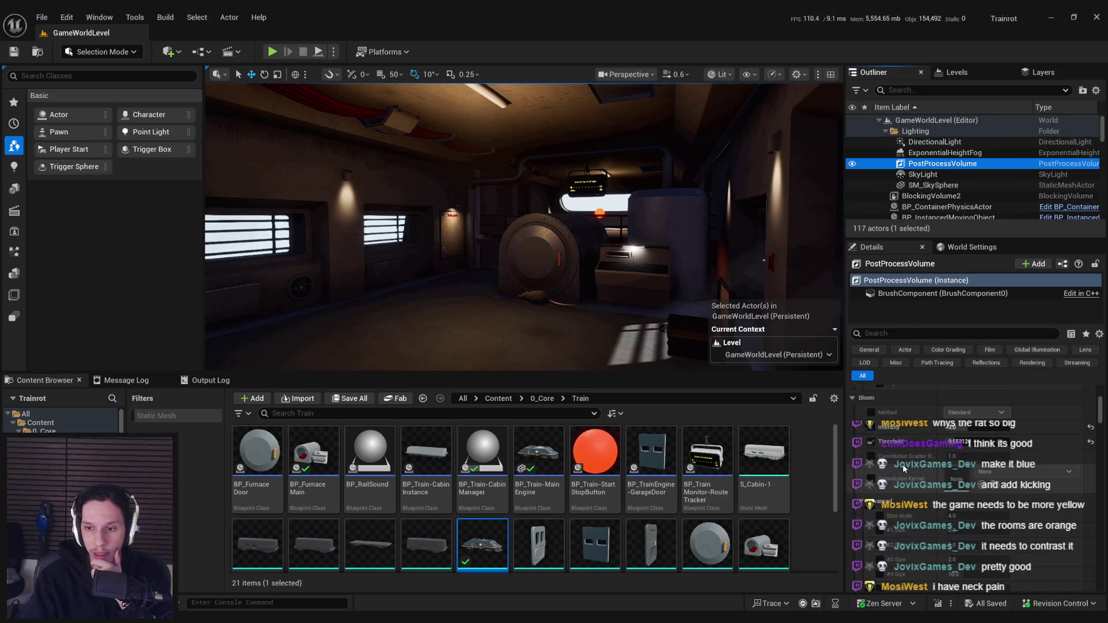
pyautogui.scroll(-10, 904, 462)
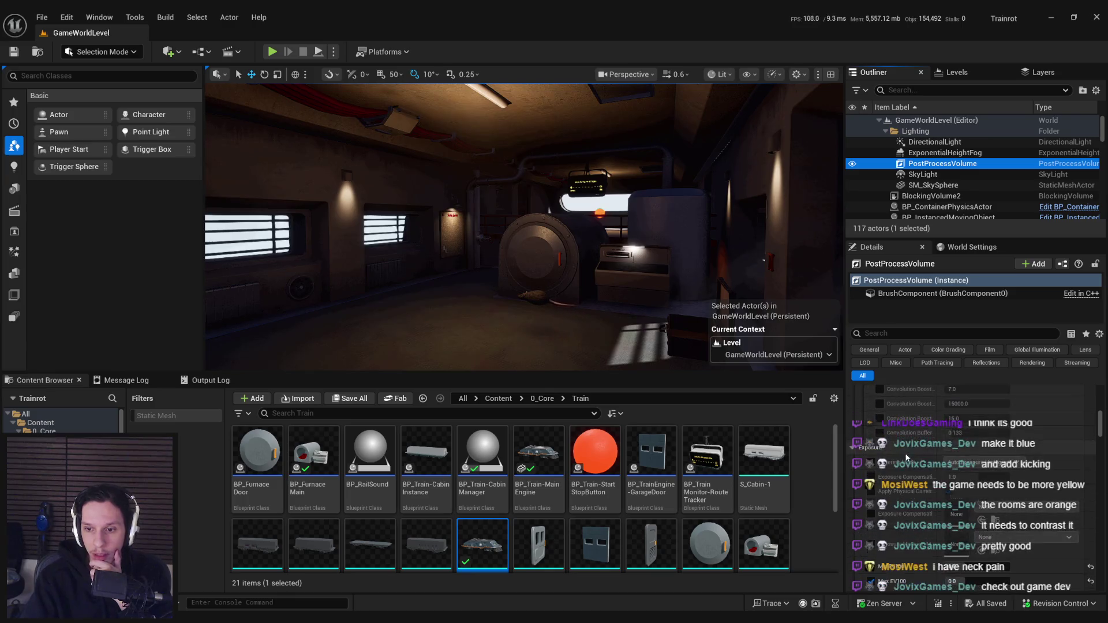
pyautogui.scroll(-10, 909, 450)
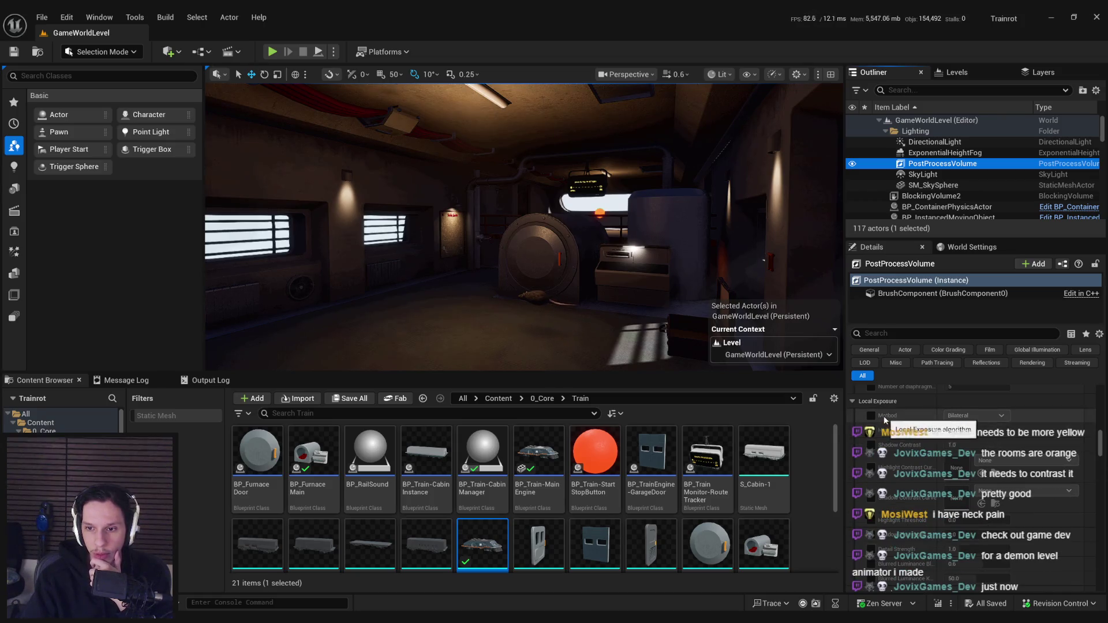
pyautogui.scroll(-5, 895, 430)
pyautogui.scroll(-6, 896, 427)
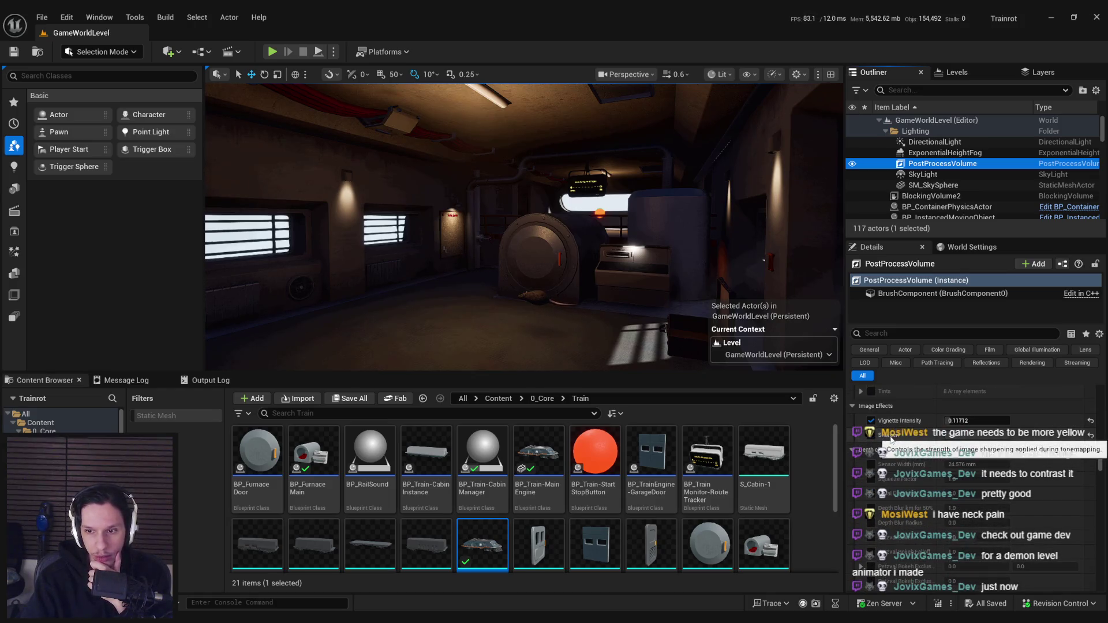
pyautogui.moveTo(976, 422); pyautogui.dragTo(1025, 421)
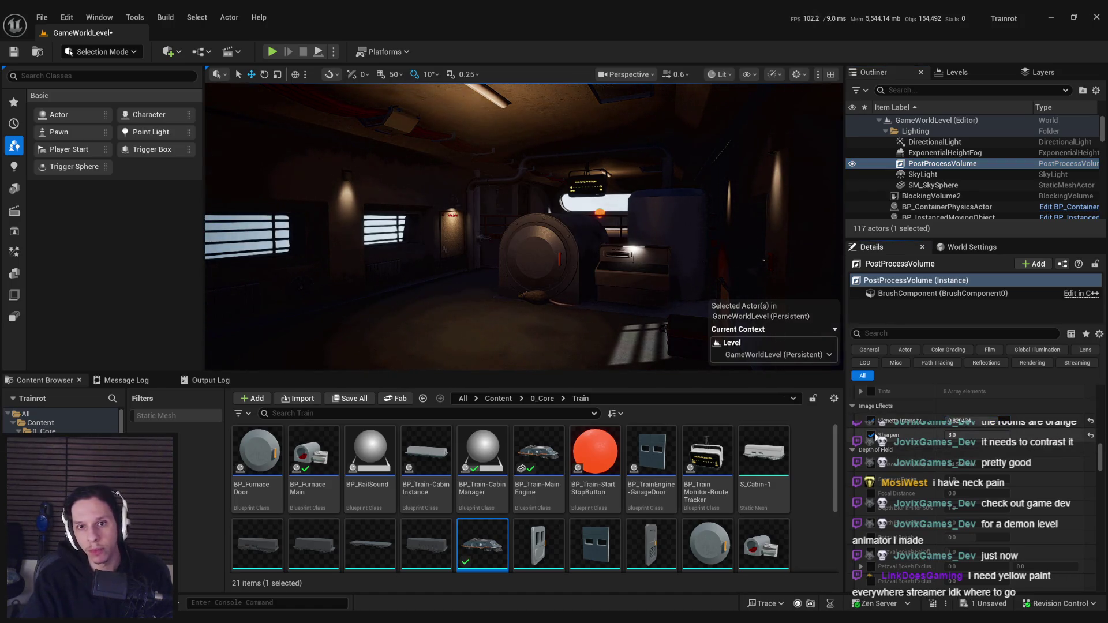
pyautogui.hotkey('ctrl', 'z')
# Enable the Color Grading Global Contrast override and expand its colour wheel
pyautogui.scroll(-4, 894, 478)
pyautogui.scroll(3, 894, 478)
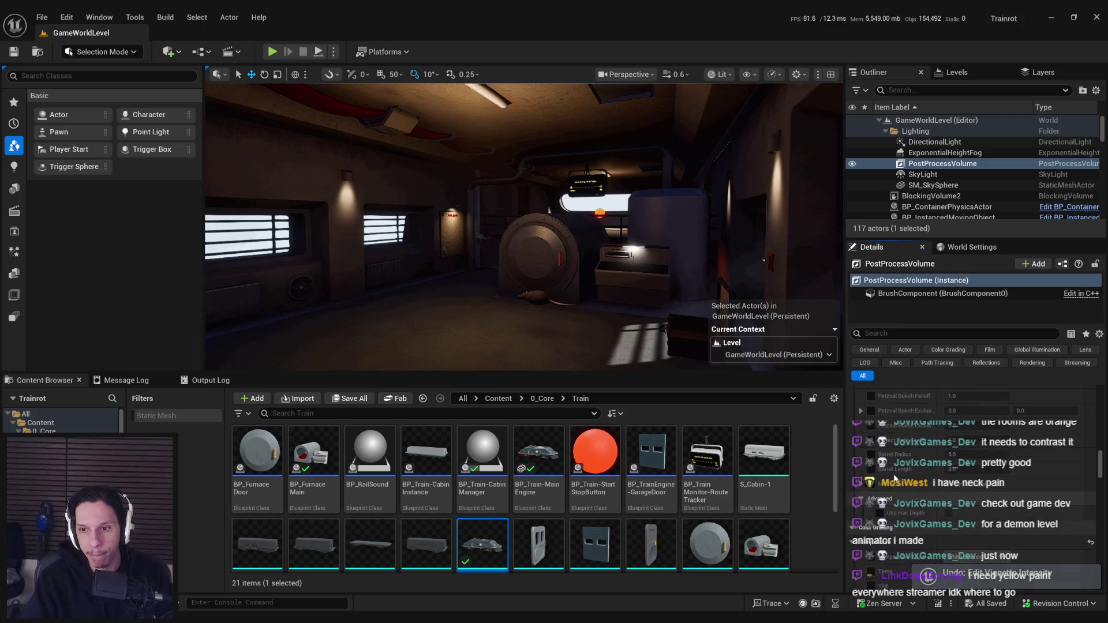
pyautogui.scroll(-3, 894, 489)
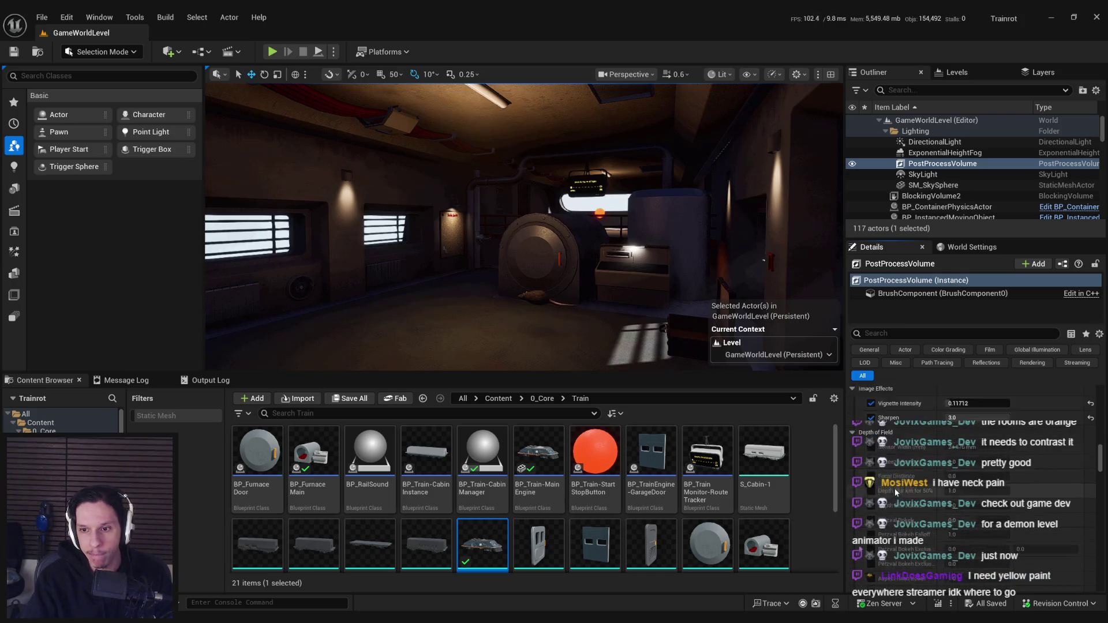
pyautogui.scroll(-2, 895, 488)
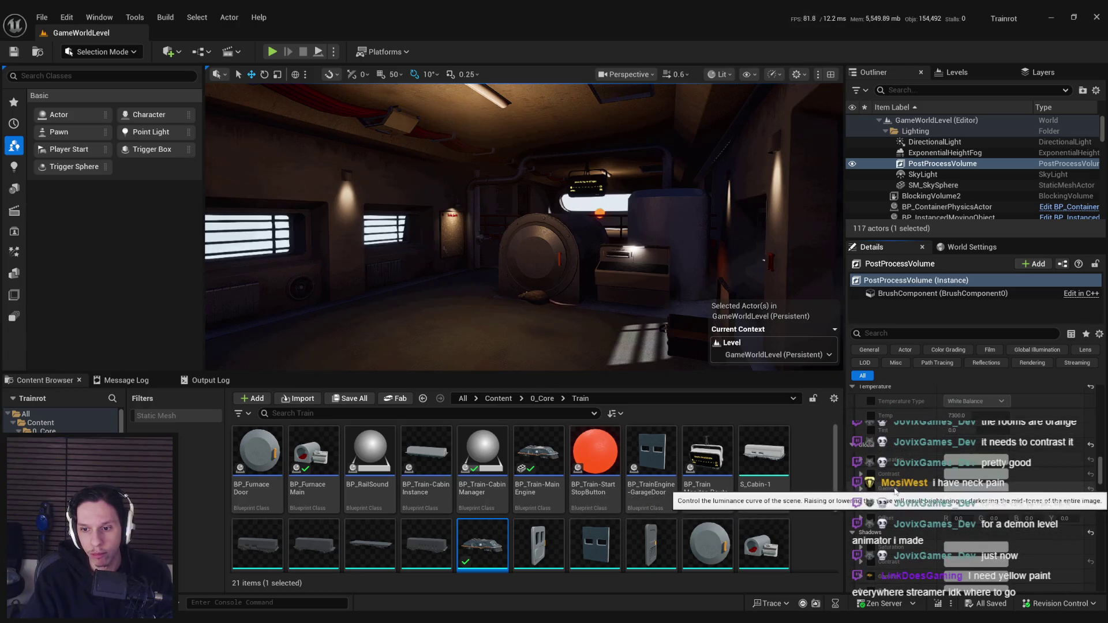
pyautogui.scroll(-4, 895, 489)
pyautogui.click(871, 464)
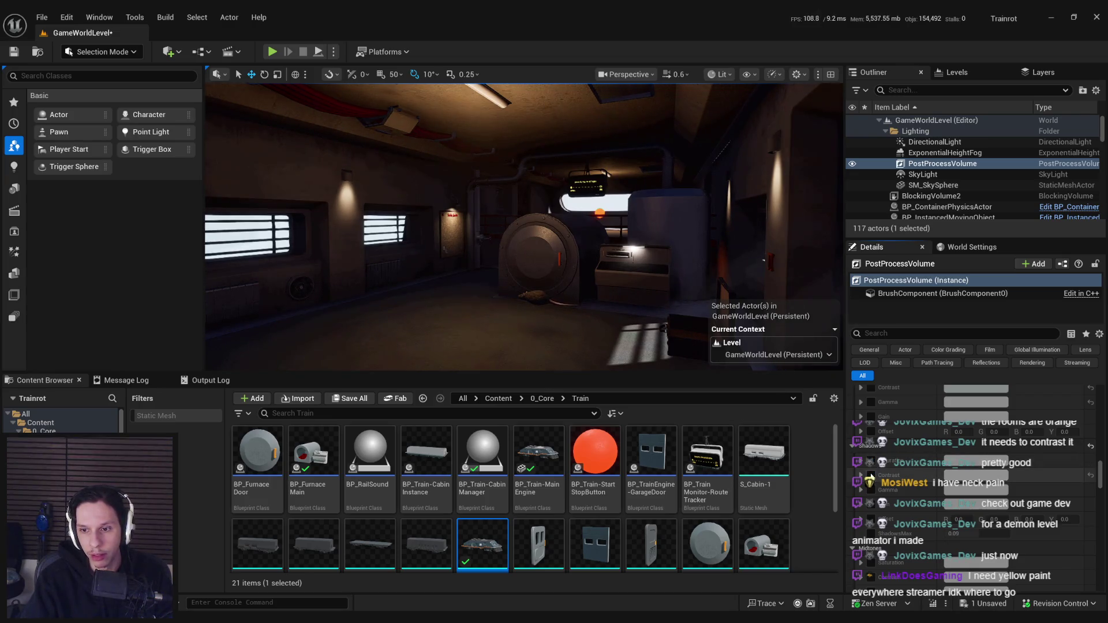
pyautogui.click(871, 475)
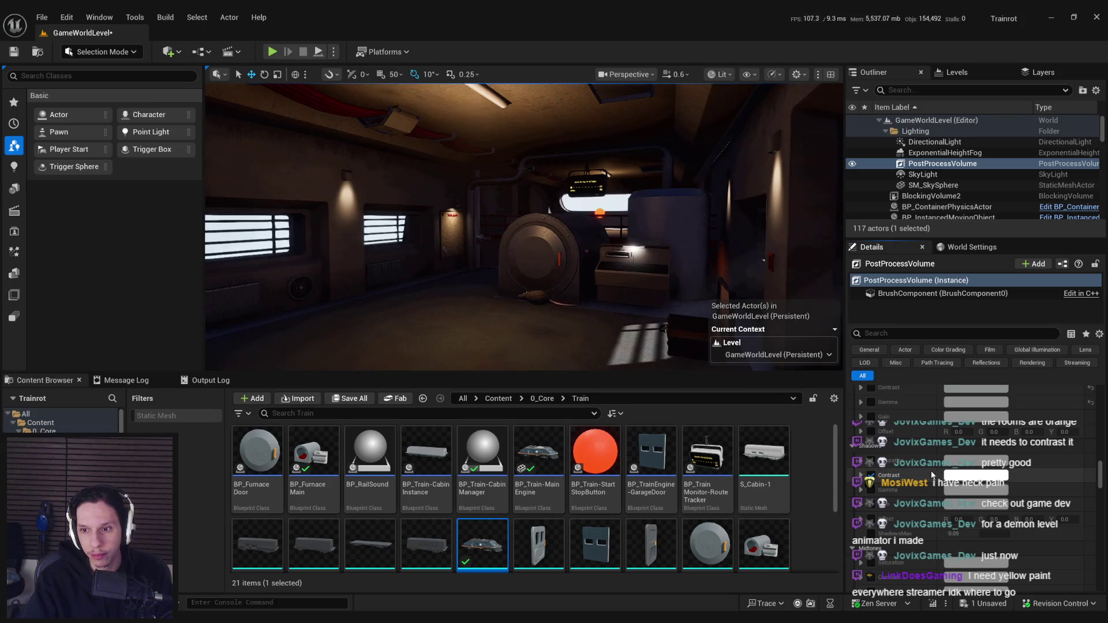
pyautogui.click(958, 475)
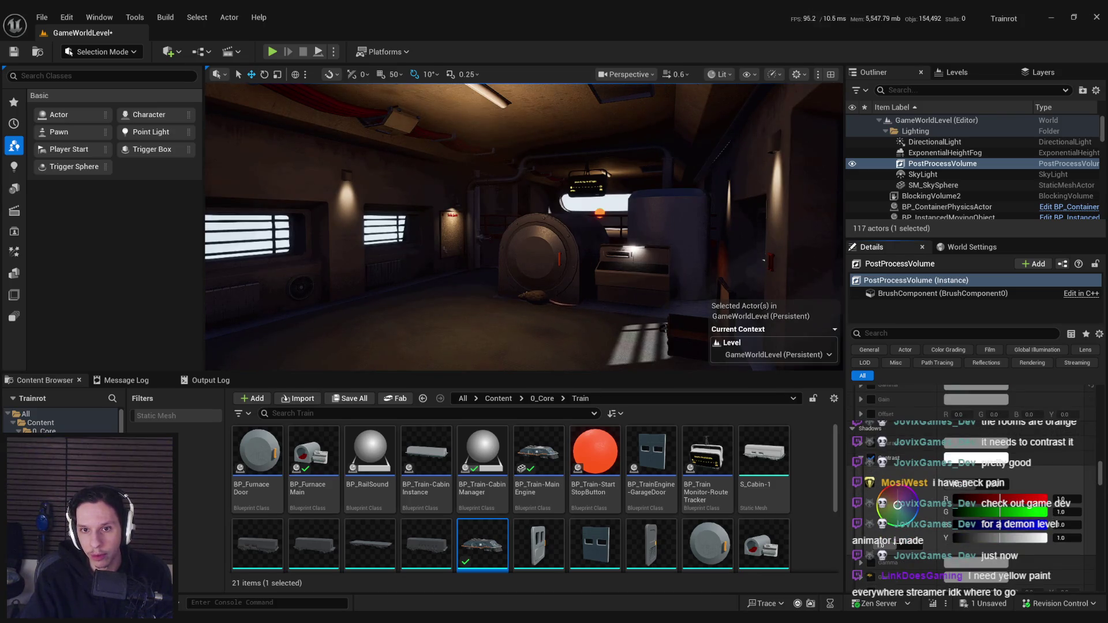
# Lower the Contrast values to 0.9 and expand the Shadows Gamma colour wheel
pyautogui.moveTo(883, 546)
pyautogui.mouseDown()
pyautogui.moveTo(851, 546)
pyautogui.moveTo(866, 546)
pyautogui.mouseUp()
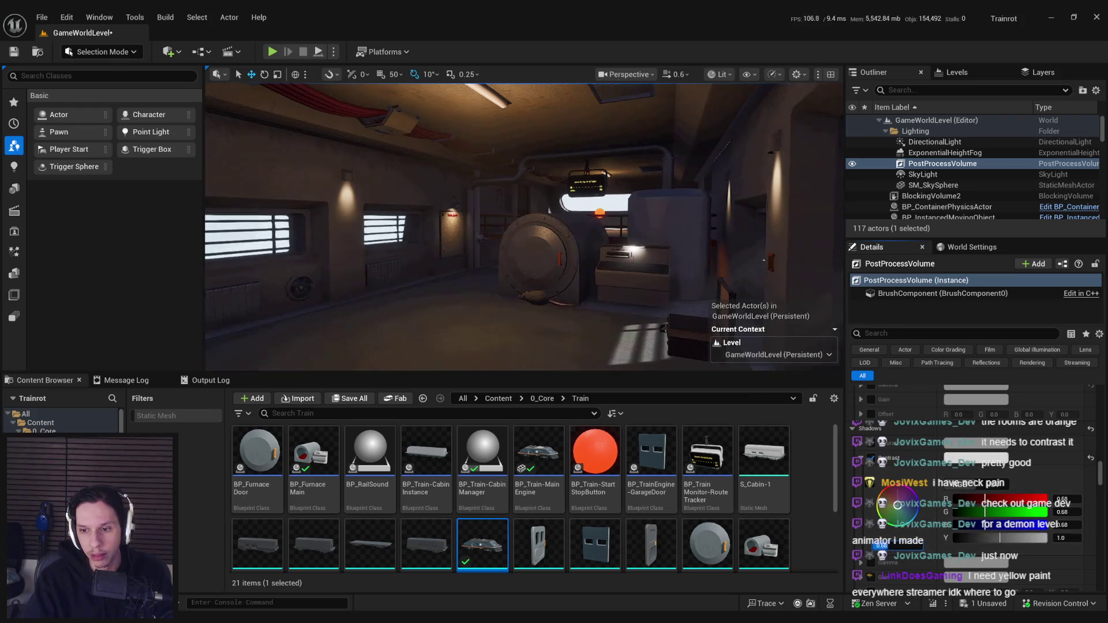
pyautogui.click(862, 458)
pyautogui.click(866, 471)
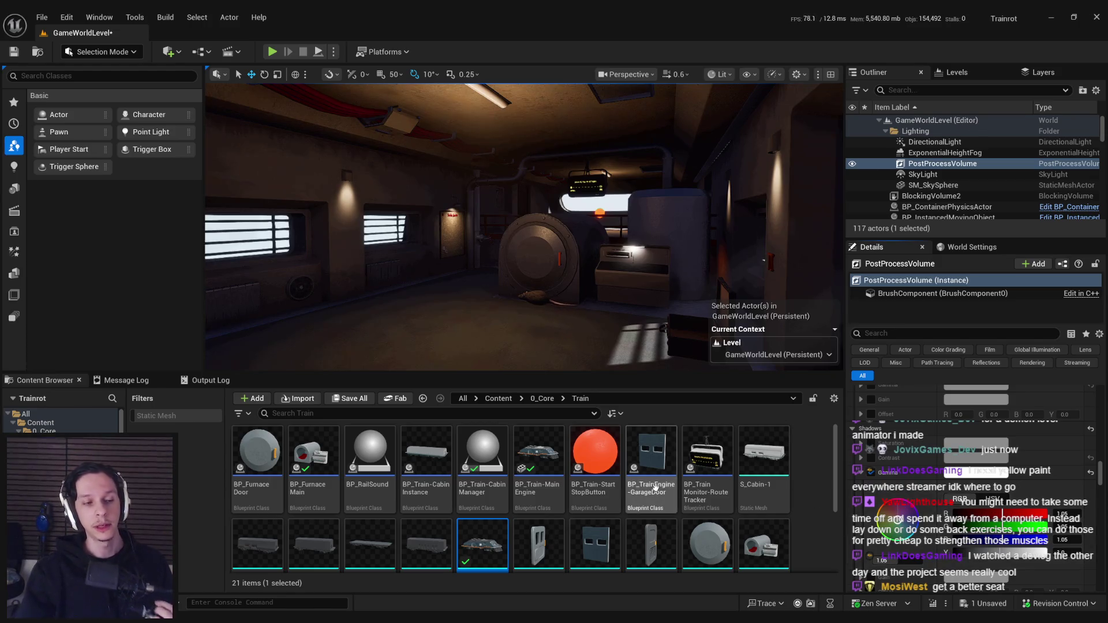
# Compare the Gamma override on and off, then set shadow red/green to 1.06, tinted blue
pyautogui.scroll(-1, 976, 491)
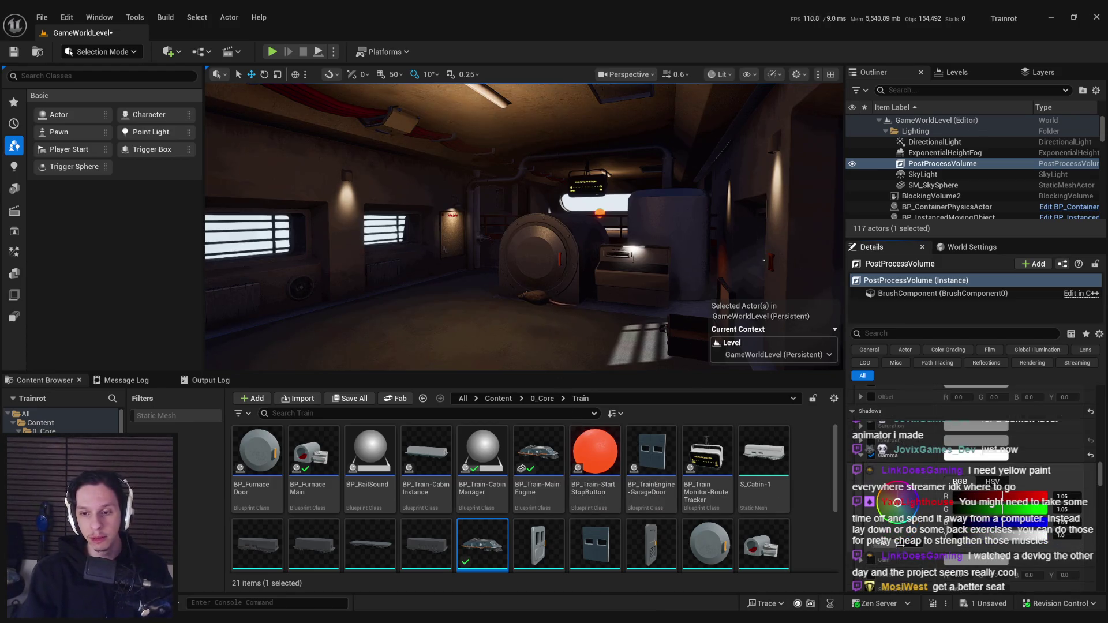
pyautogui.click(872, 456)
pyautogui.click(872, 456)
pyautogui.click(872, 456)
pyautogui.click(871, 456)
pyautogui.click(872, 456)
pyautogui.click(871, 456)
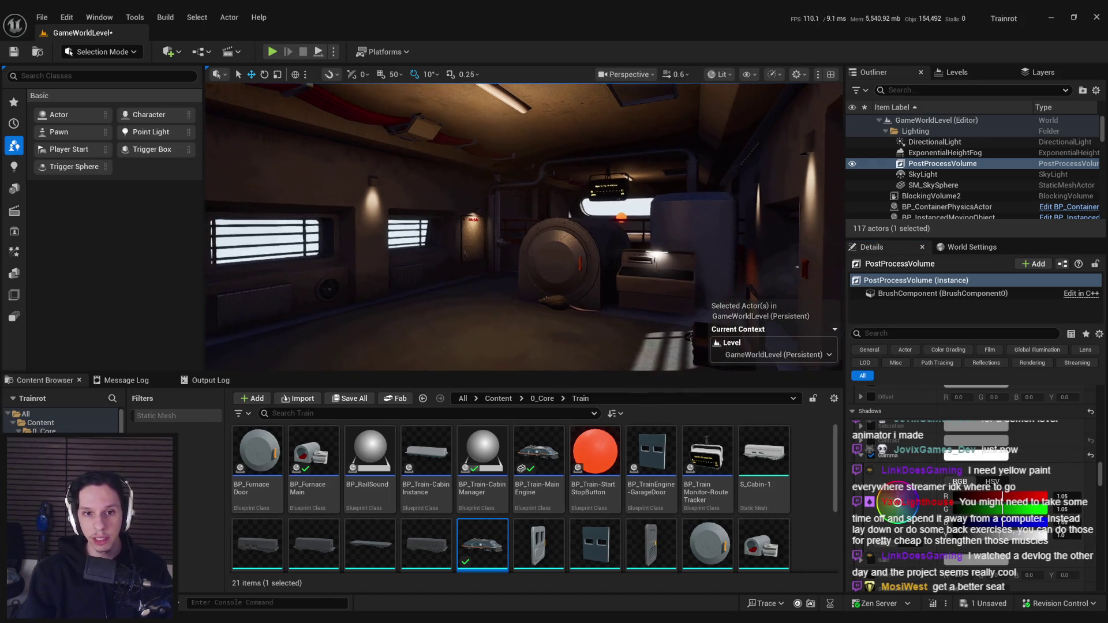
pyautogui.moveTo(883, 543); pyautogui.dragTo(917, 569)
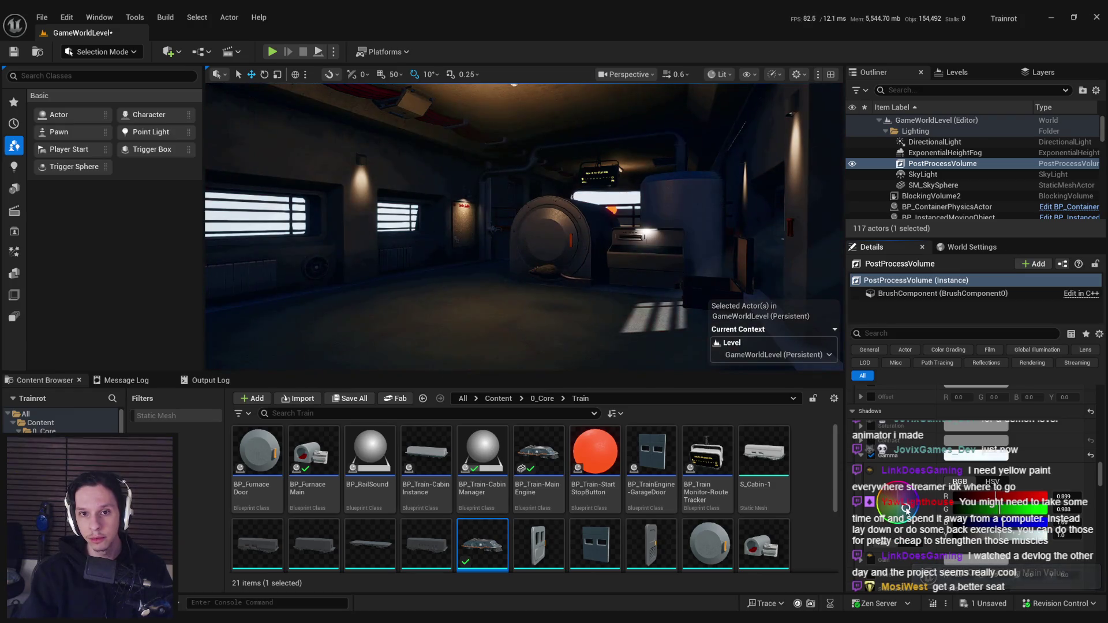
pyautogui.moveTo(907, 509)
pyautogui.mouseDown()
pyautogui.moveTo(923, 534)
pyautogui.moveTo(902, 507)
pyautogui.mouseUp()
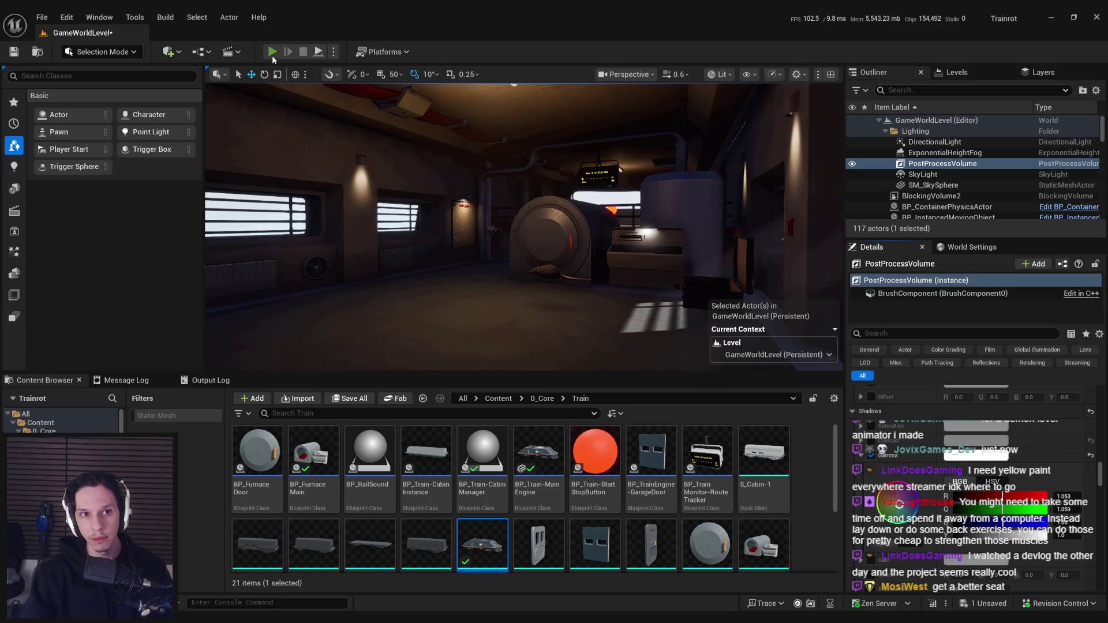
# Start Play-In-Editor, toggle hotbar item 2, and walk toward the vault door
pyautogui.click(271, 52)
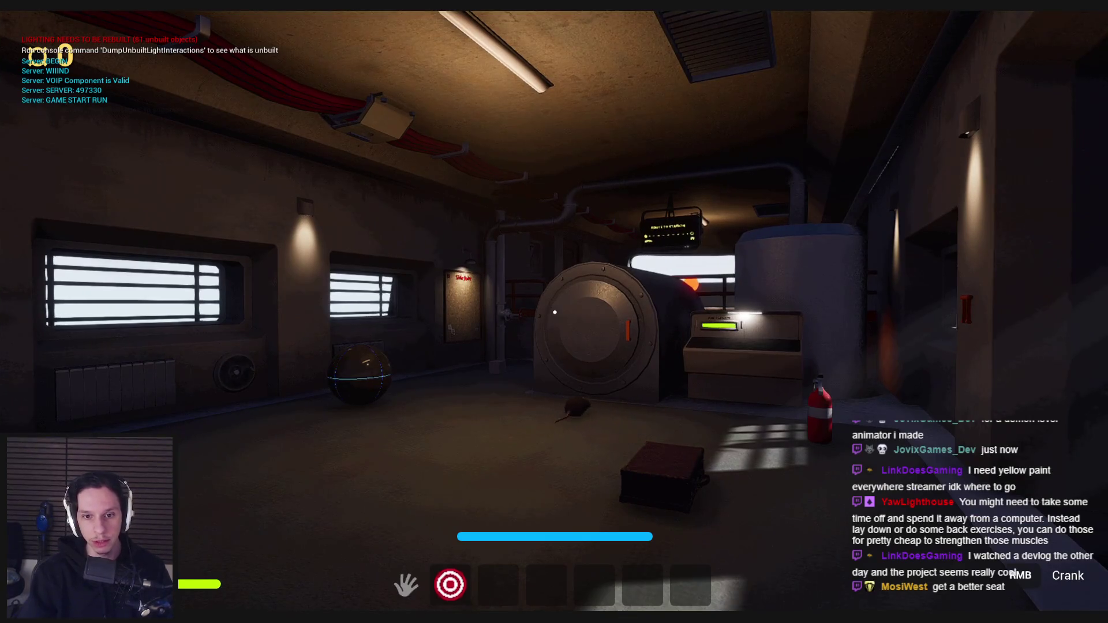
pyautogui.press('2')
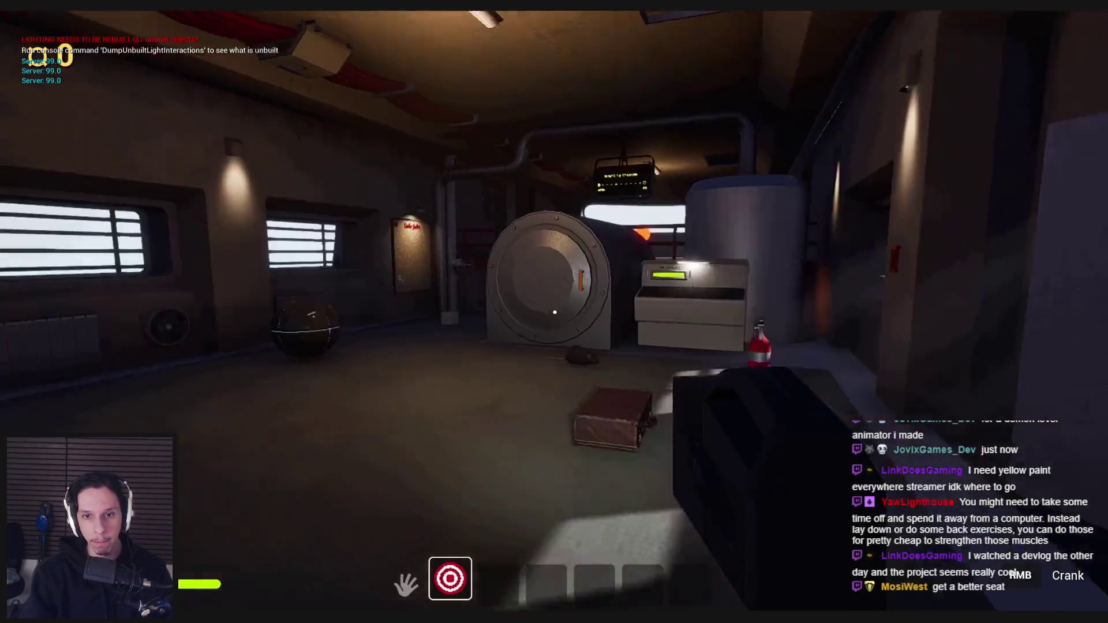
pyautogui.press('2')
pyautogui.press('s')
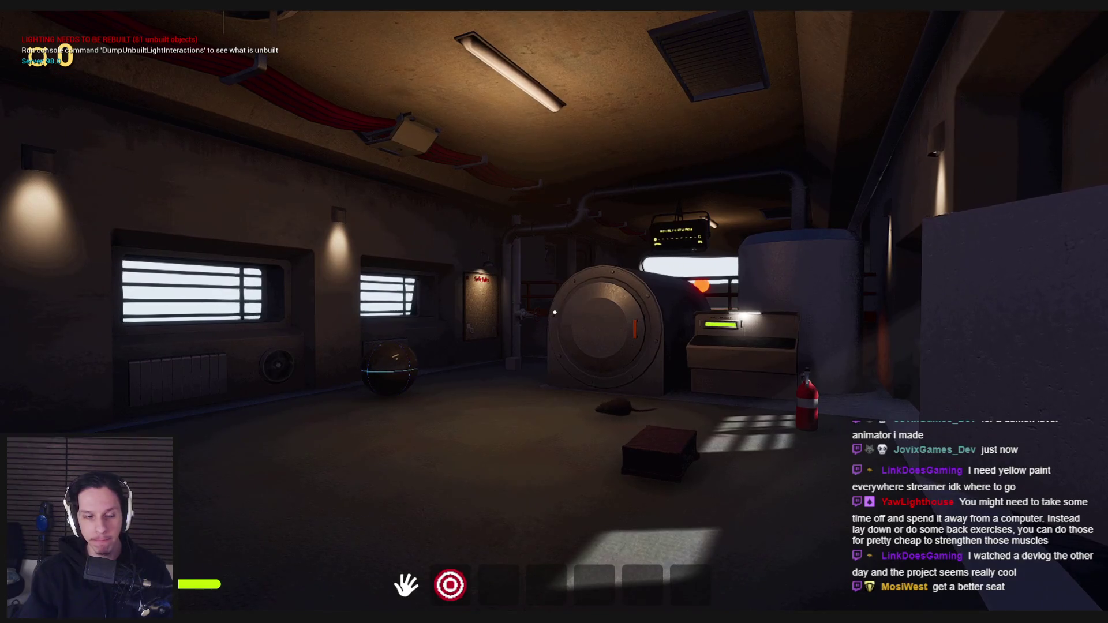
pyautogui.press('w')
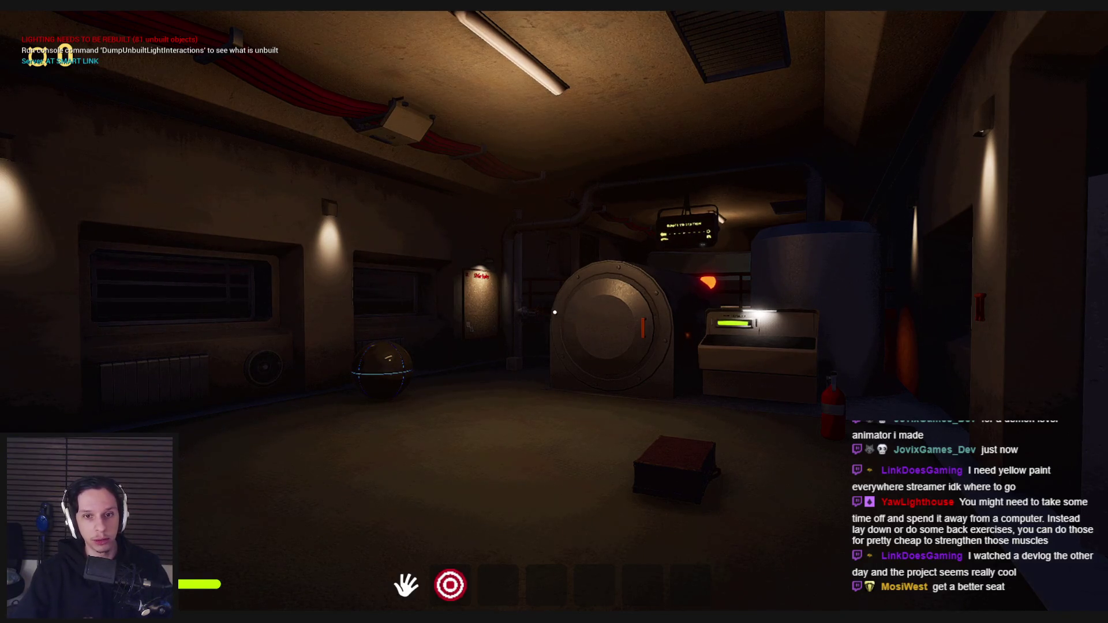
# Walk around the room near the vault door, then stop the playtest with Esc
pyautogui.moveTo(555, 312)
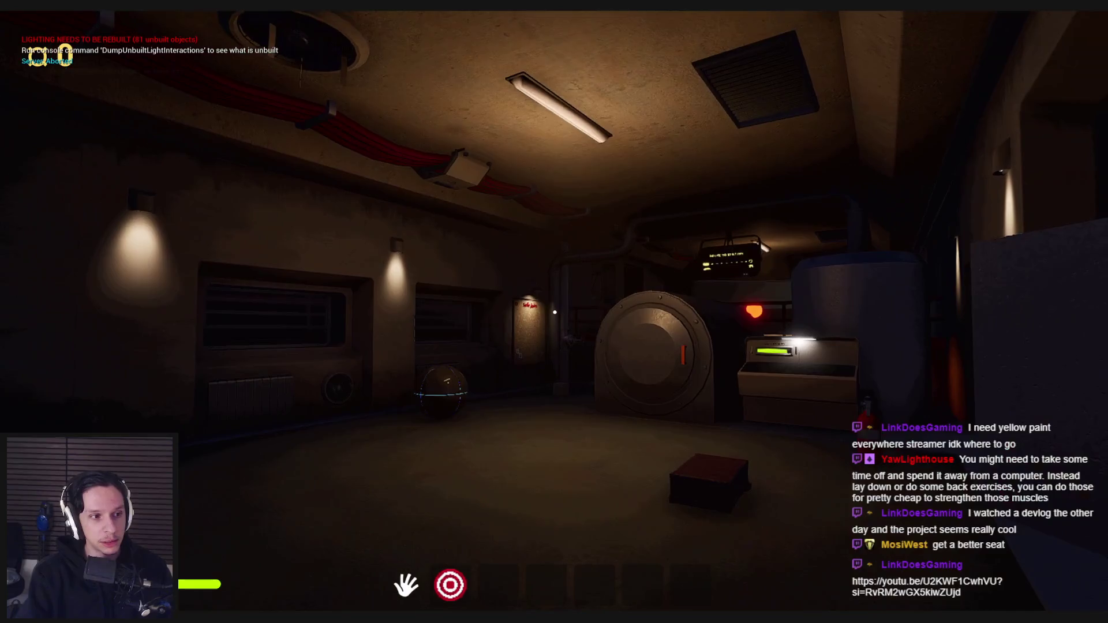
pyautogui.press('w')
pyautogui.press('s')
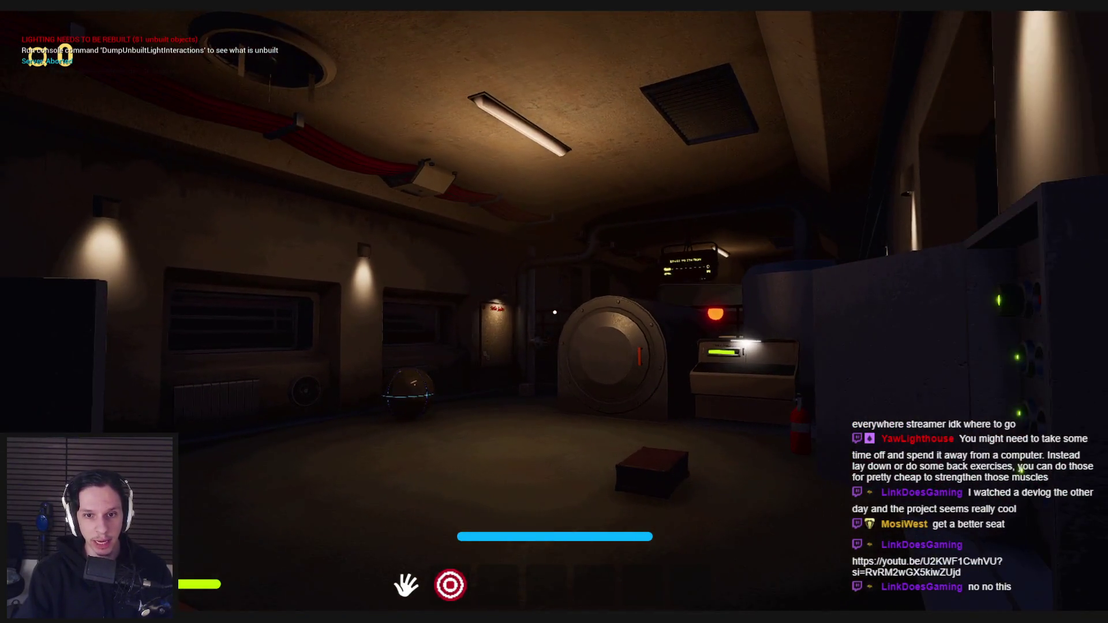
pyautogui.press('w')
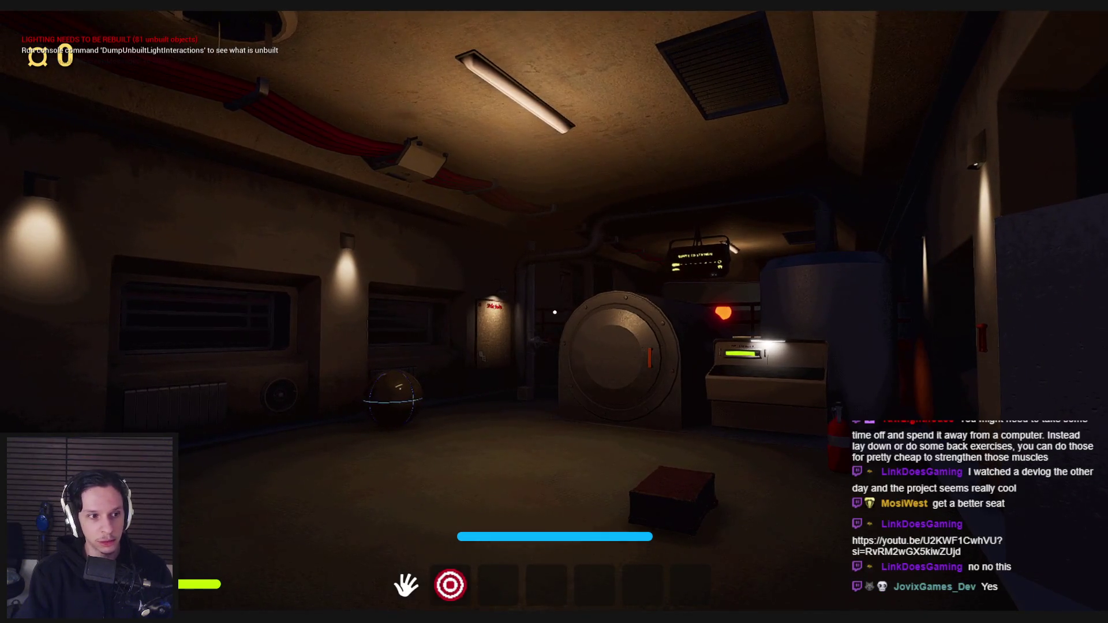
pyautogui.moveTo(555, 313)
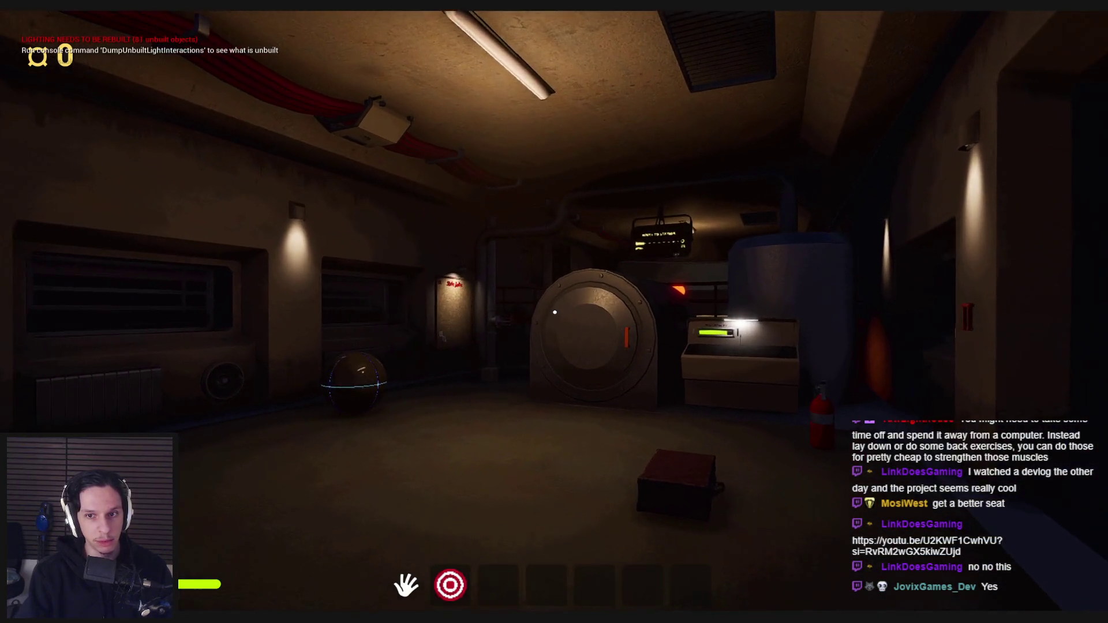
pyautogui.press('w')
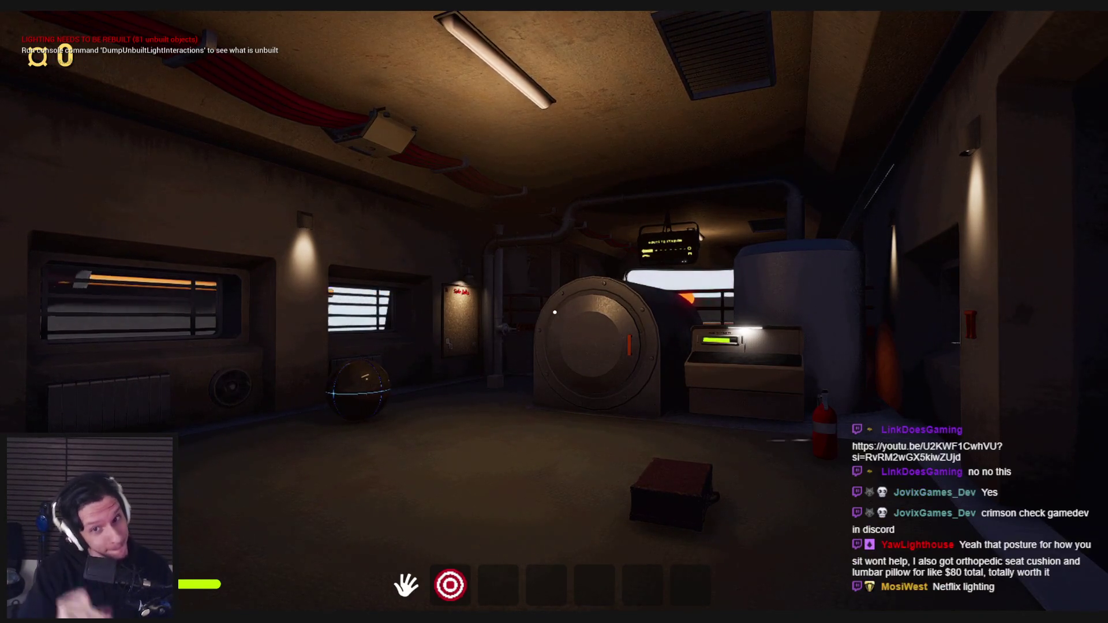
pyautogui.press('w')
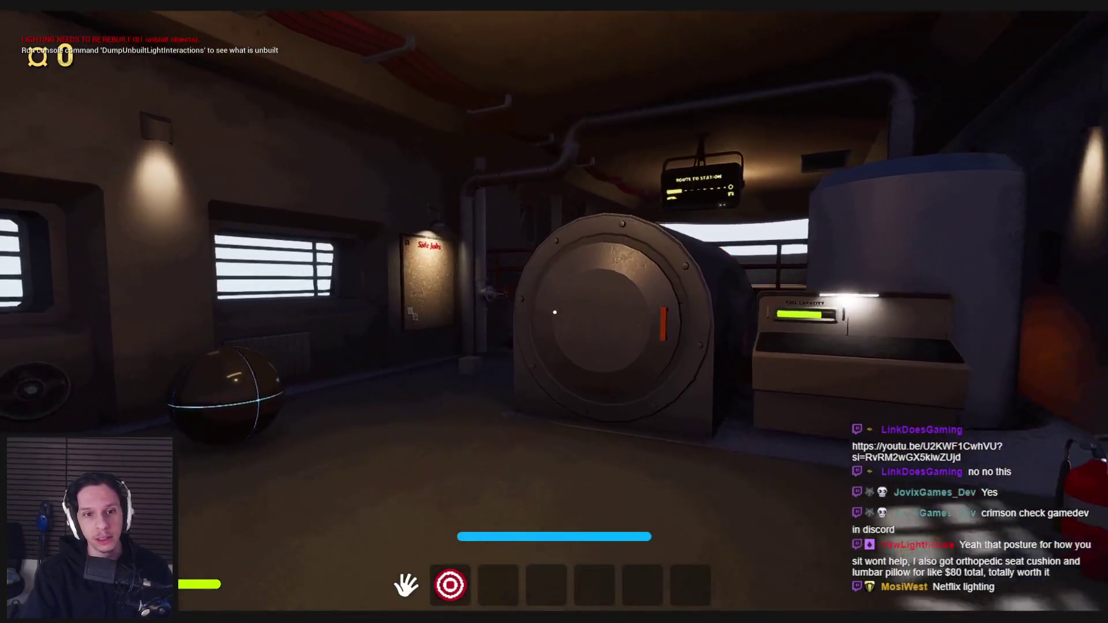
pyautogui.press('Escape')
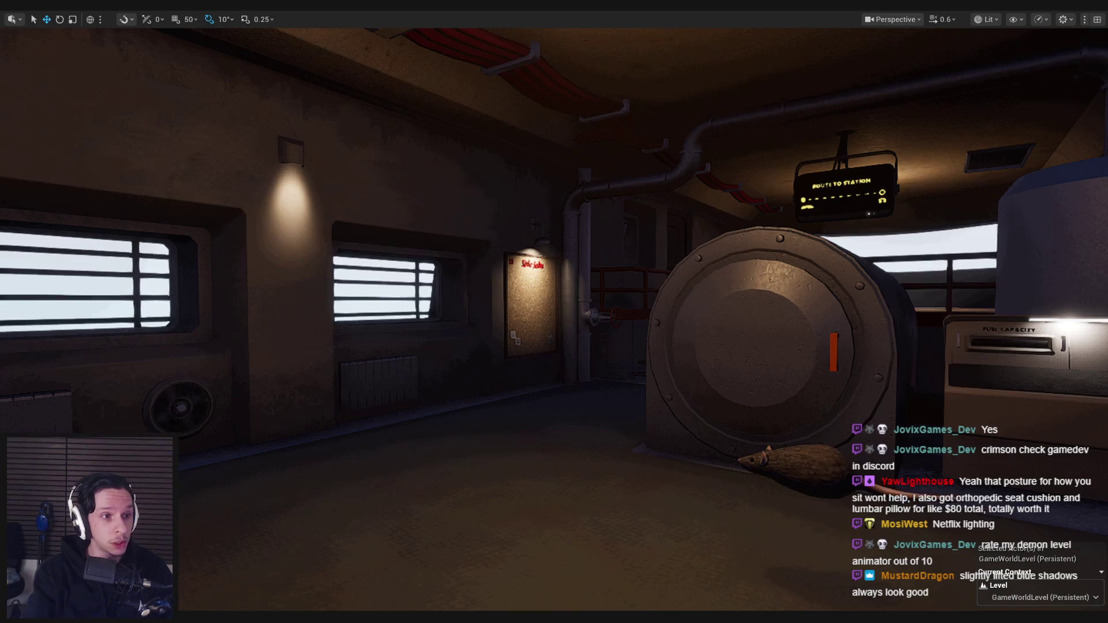
# Maximize Chrome and scroll through the 'Creating the "2005 Look"' devlog page on YouTube
pyautogui.moveTo(0, 192); pyautogui.dragTo(444, 192)
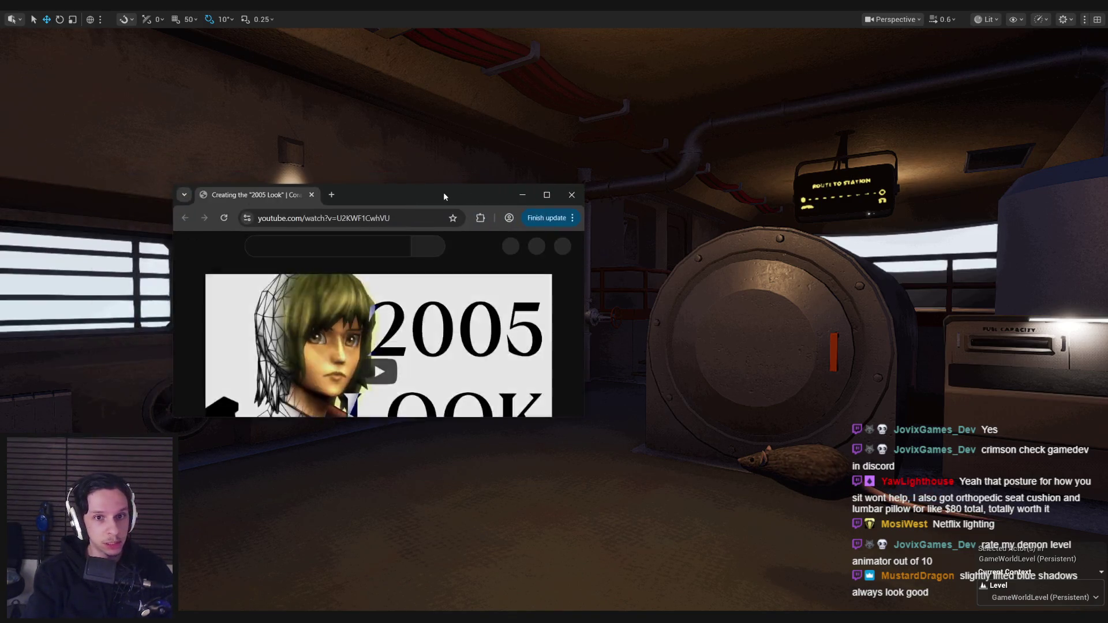
pyautogui.doubleClick(443, 192)
pyautogui.scroll(-3, 444, 318)
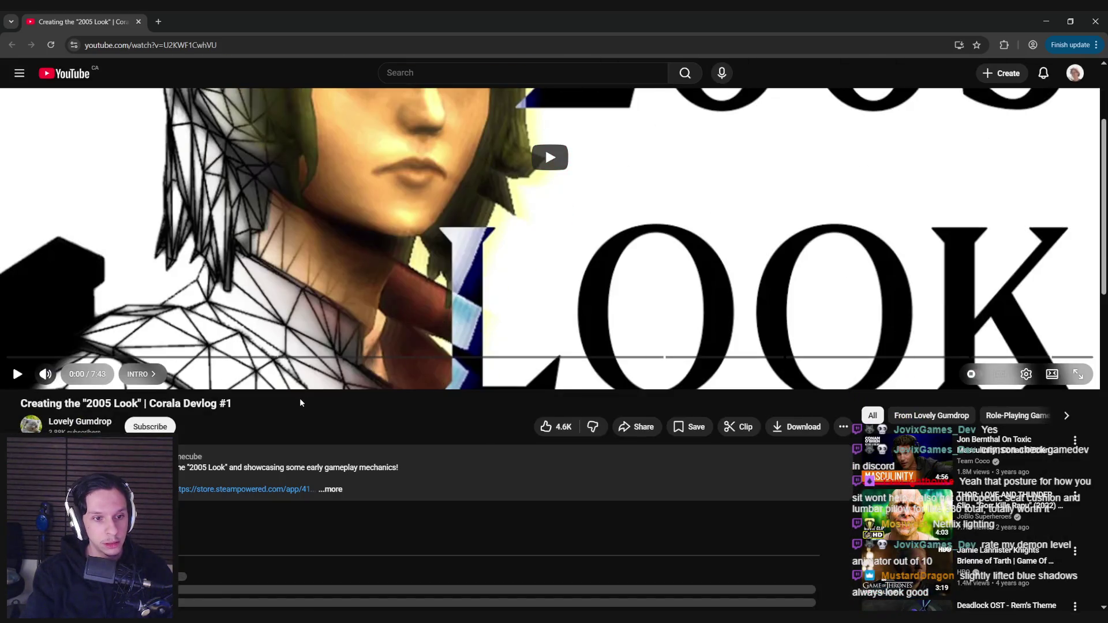
pyautogui.scroll(-4, 300, 397)
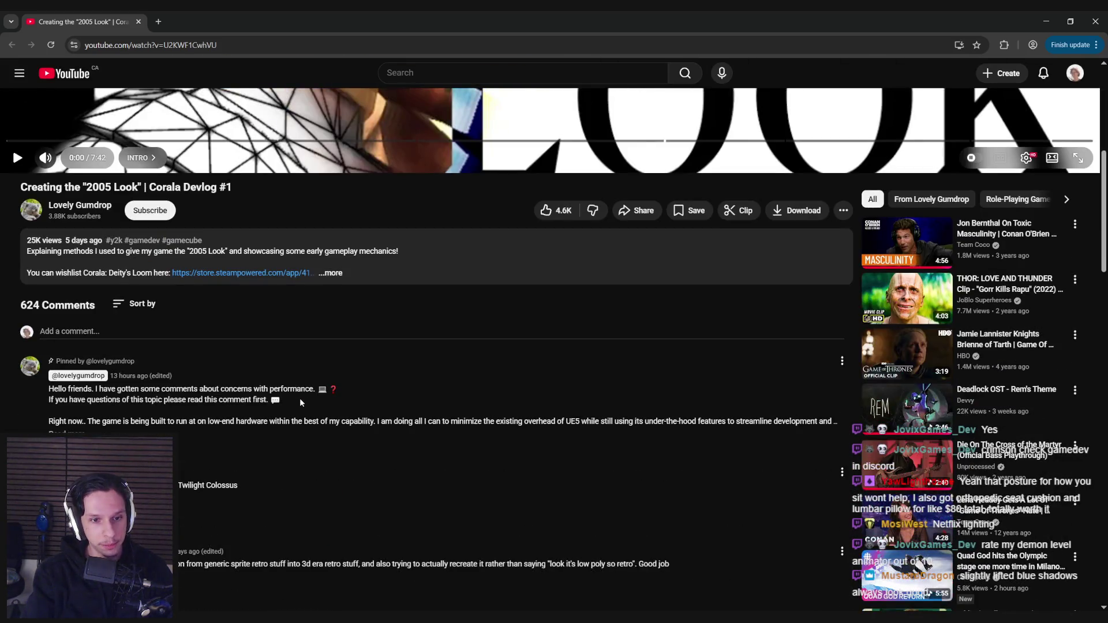
pyautogui.scroll(7, 300, 397)
pyautogui.scroll(-2, 300, 397)
pyautogui.scroll(2, 305, 401)
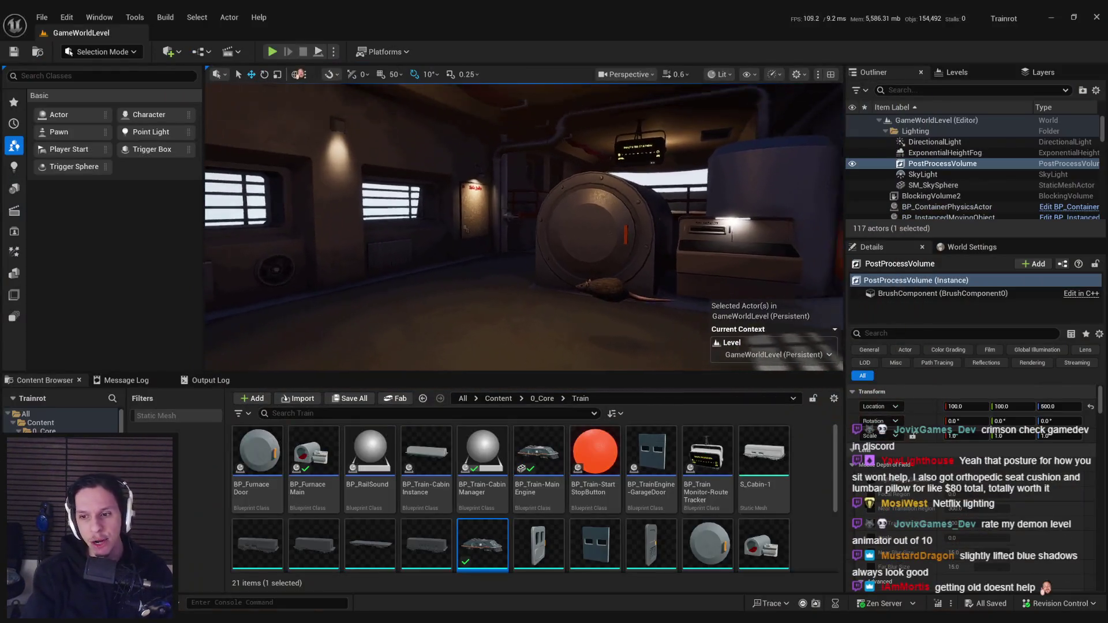
# Raise the post-process ShadowsMax to about 0.5
pyautogui.moveTo(1100, 398); pyautogui.dragTo(1104, 473)
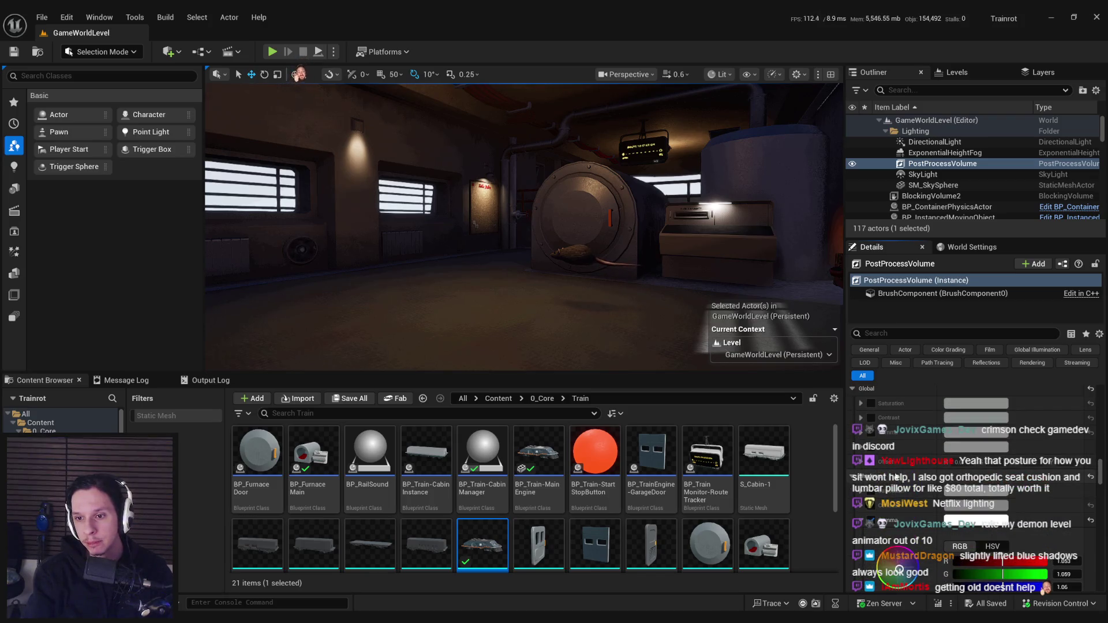
pyautogui.scroll(-5, 891, 461)
pyautogui.scroll(-1, 891, 462)
pyautogui.moveTo(952, 499)
pyautogui.mouseDown()
pyautogui.moveTo(987, 499)
pyautogui.moveTo(953, 498)
pyautogui.mouseUp()
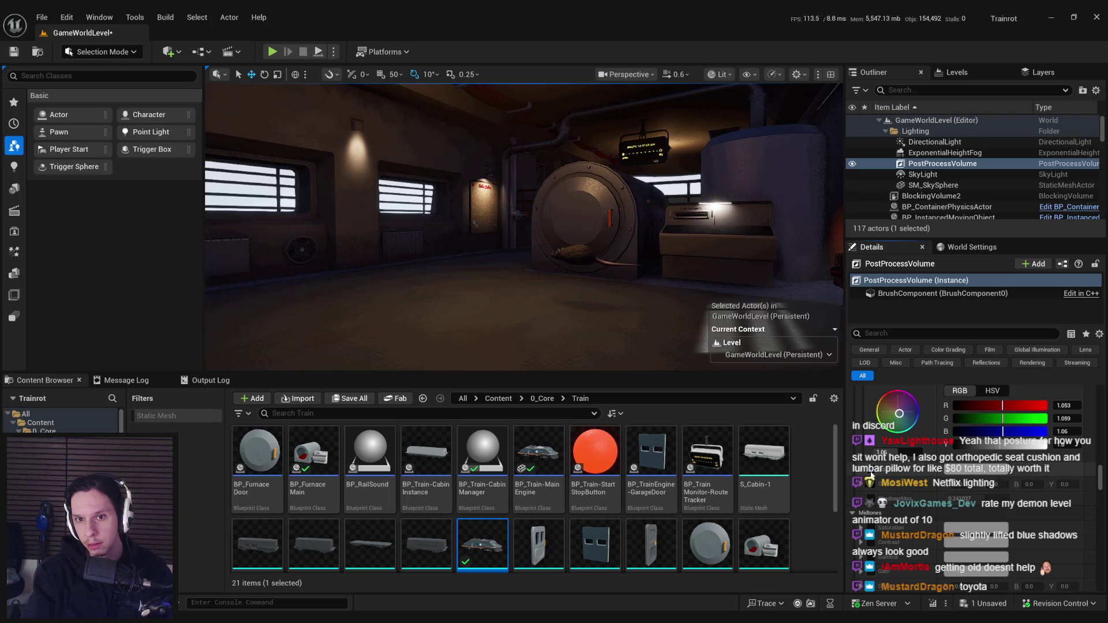
# Set a colour grading value to 0.573 and Expand Gamut to 1.0, then switch to Discord
pyautogui.scroll(-3, 873, 488)
pyautogui.scroll(-6, 976, 489)
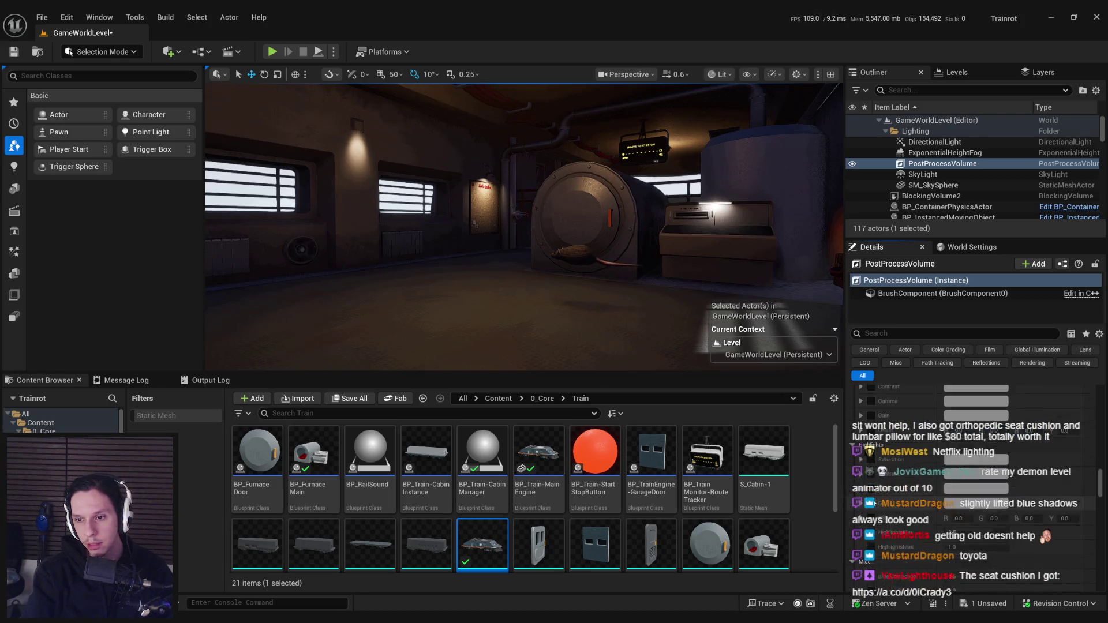
pyautogui.moveTo(981, 473)
pyautogui.mouseDown()
pyautogui.moveTo(957, 472)
pyautogui.moveTo(977, 487)
pyautogui.moveTo(967, 486)
pyautogui.mouseUp()
pyautogui.write('1')
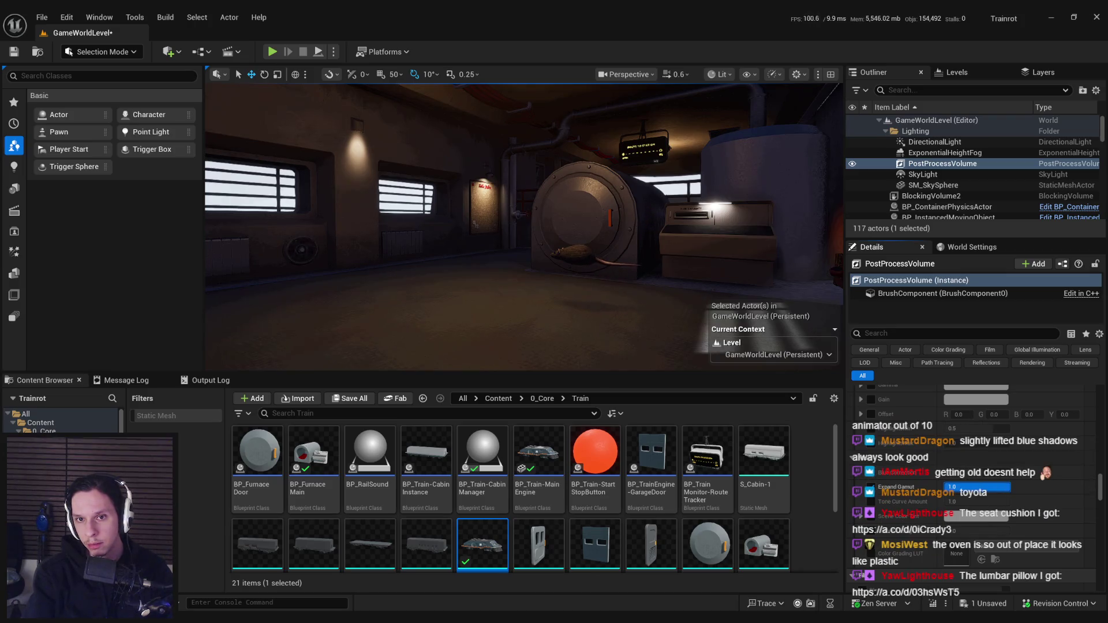
pyautogui.press('Return')
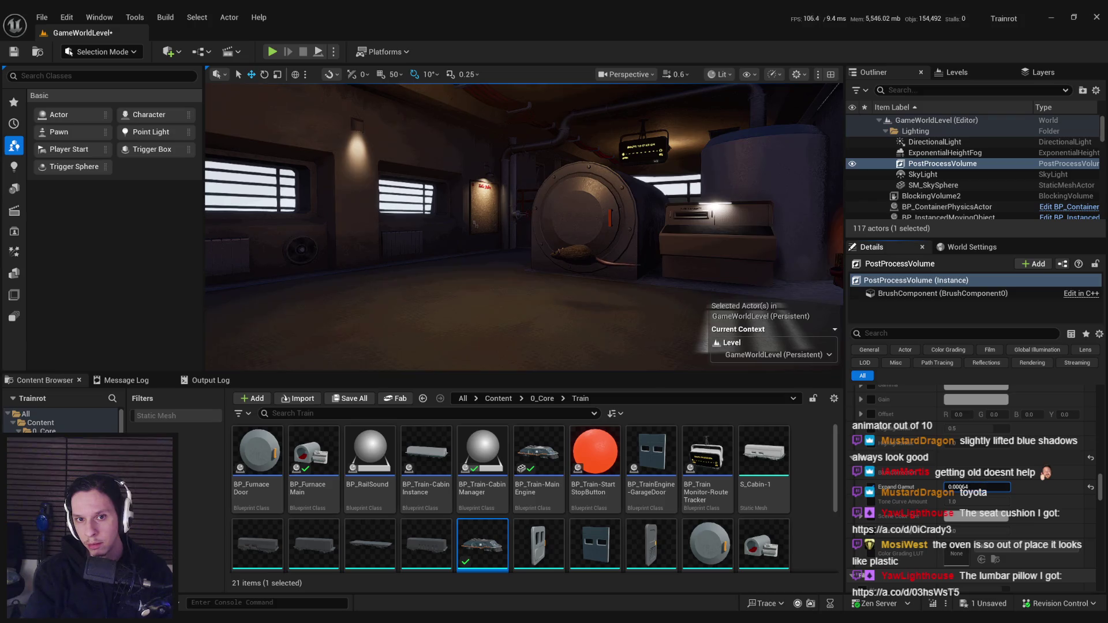
pyautogui.scroll(-3, 875, 492)
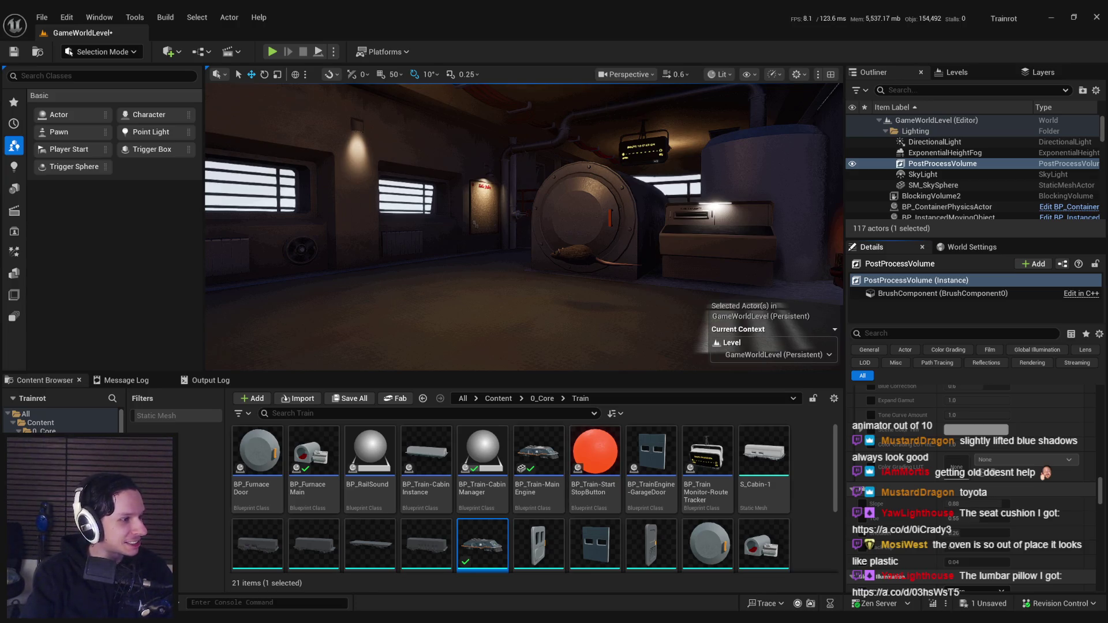
pyautogui.hotkey('alt', 'Tab')
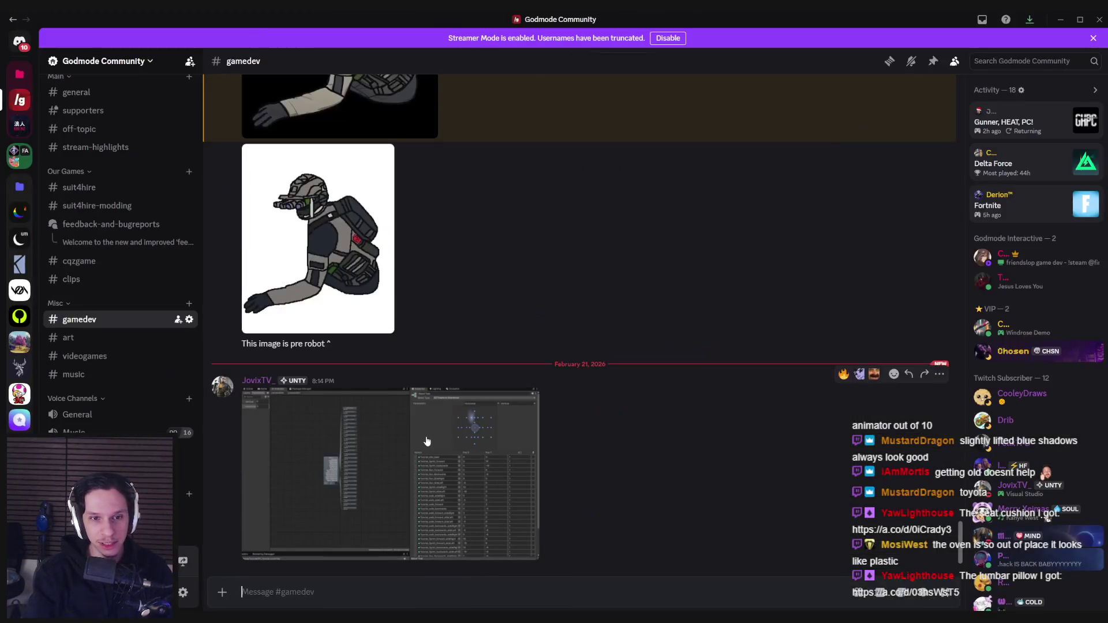
# Enlarge the Unity Animator screenshot in #gamedev, close it, and return to Unreal
pyautogui.click(426, 440)
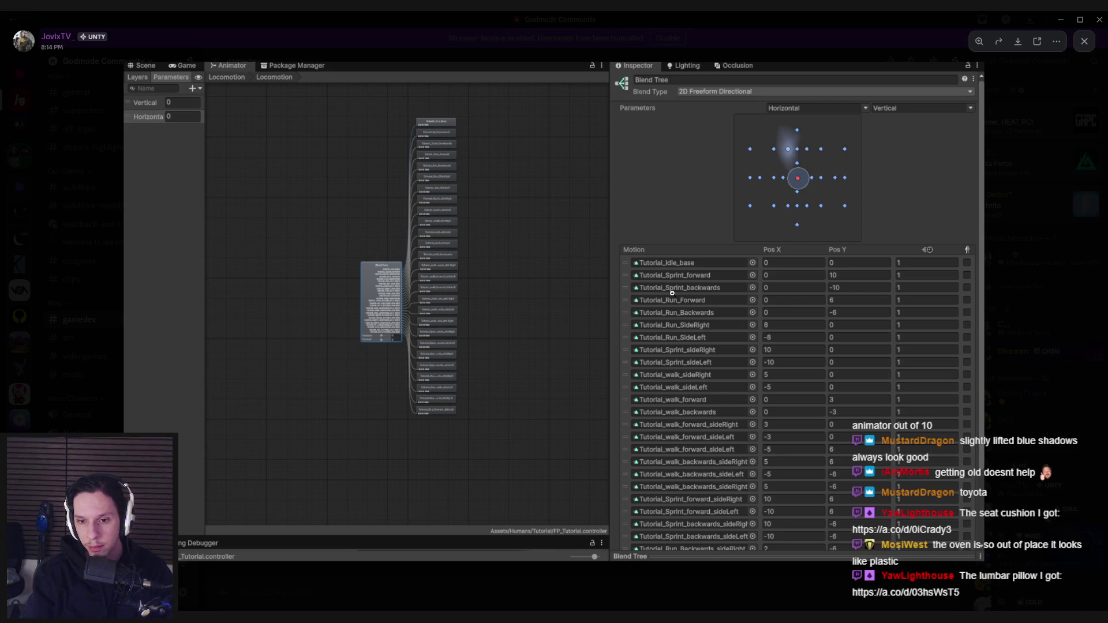
pyautogui.click(56, 351)
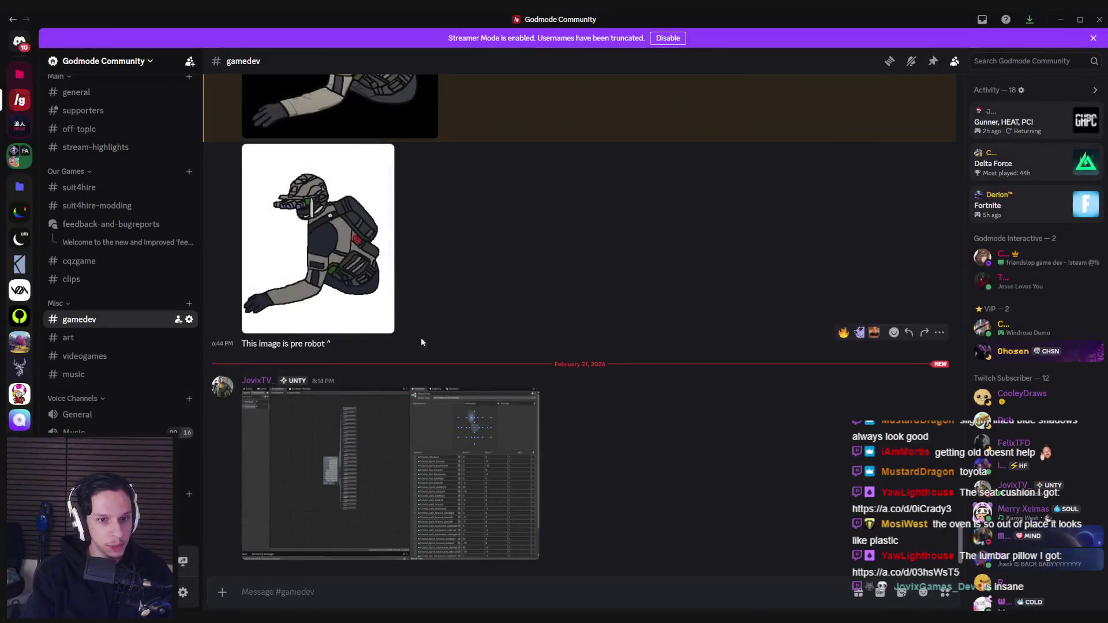
pyautogui.hotkey('alt', 'Tab')
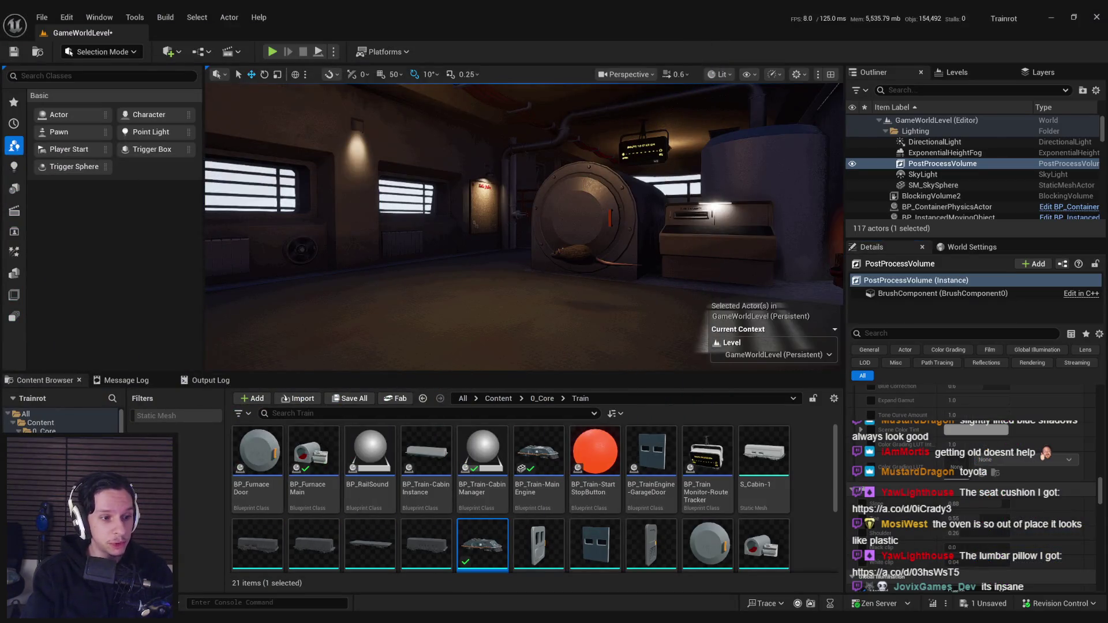
# Look around the engine room, save the level with Ctrl+S, and move near the furnace door
pyautogui.moveTo(434, 232); pyautogui.dragTo(398, 242)
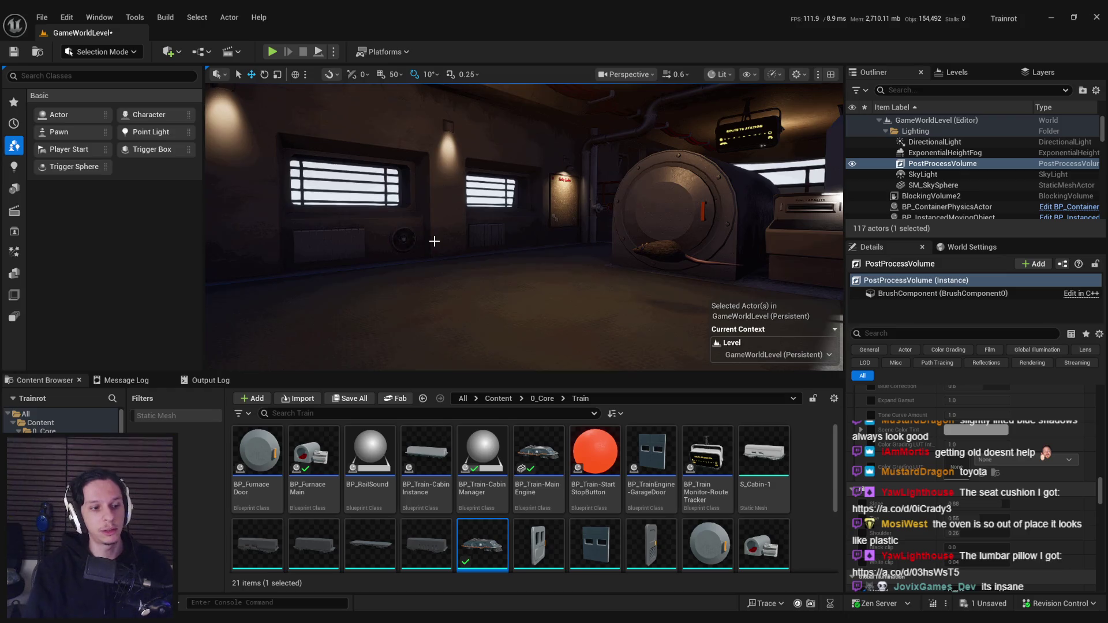
pyautogui.moveTo(452, 294); pyautogui.dragTo(456, 271)
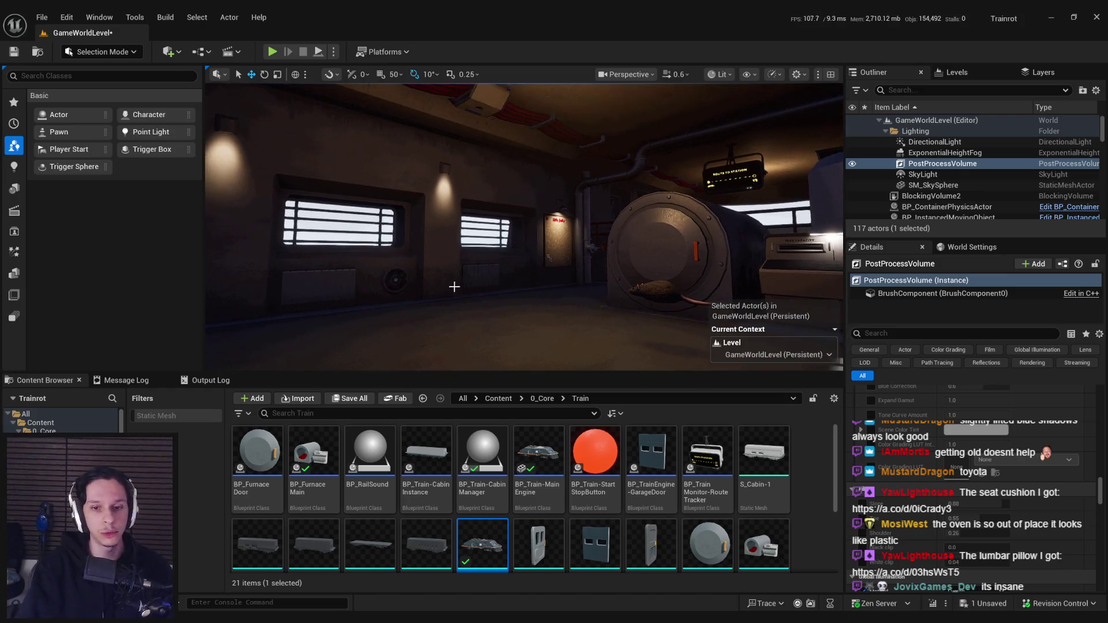
pyautogui.hotkey('ctrl', 's')
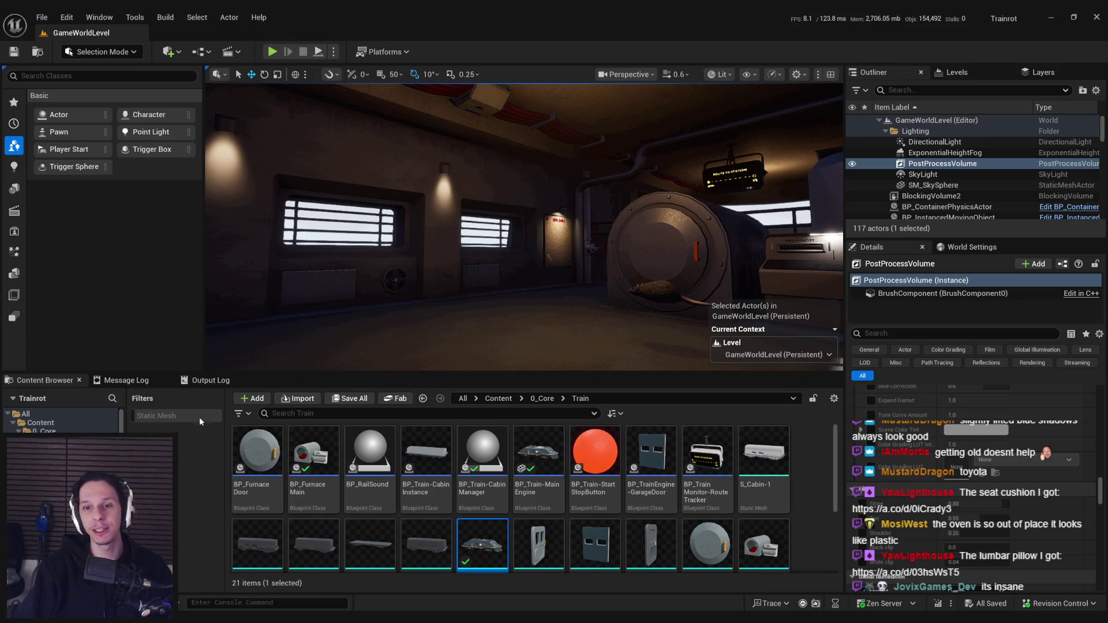
pyautogui.moveTo(411, 85)
pyautogui.mouseDown()
pyautogui.moveTo(399, 70)
pyautogui.moveTo(411, 86)
pyautogui.mouseUp()
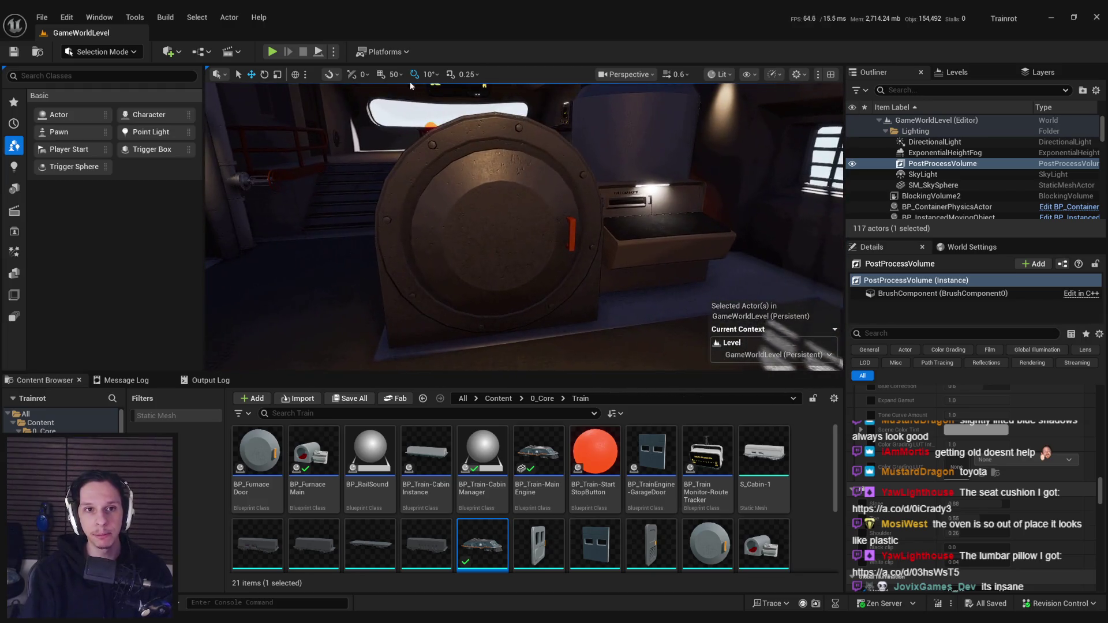
pyautogui.click(720, 74)
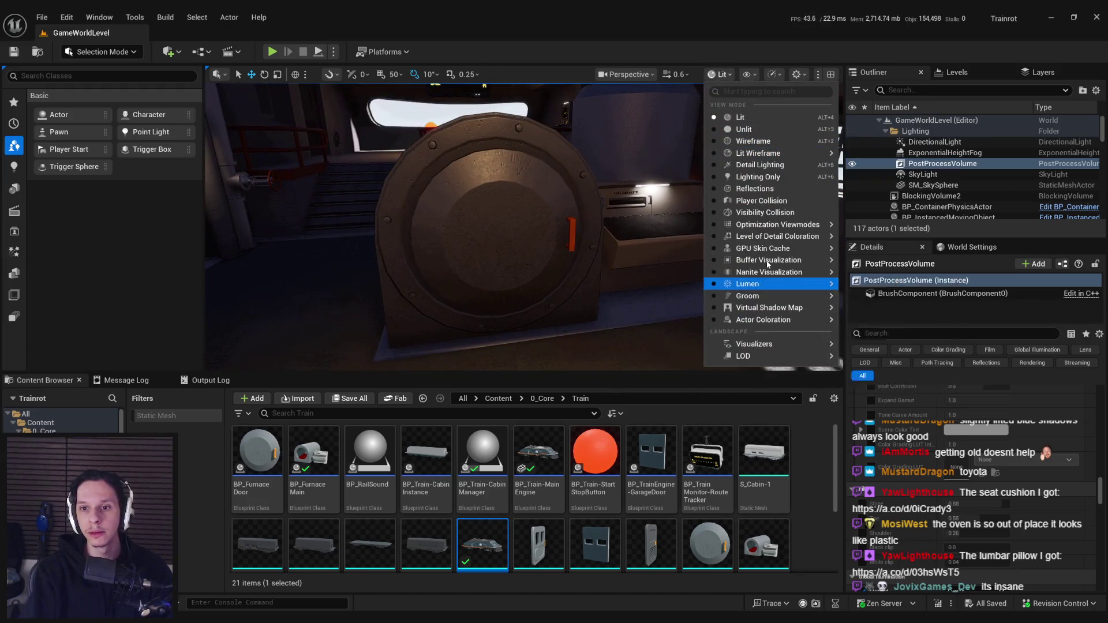
pyautogui.moveTo(769, 263)
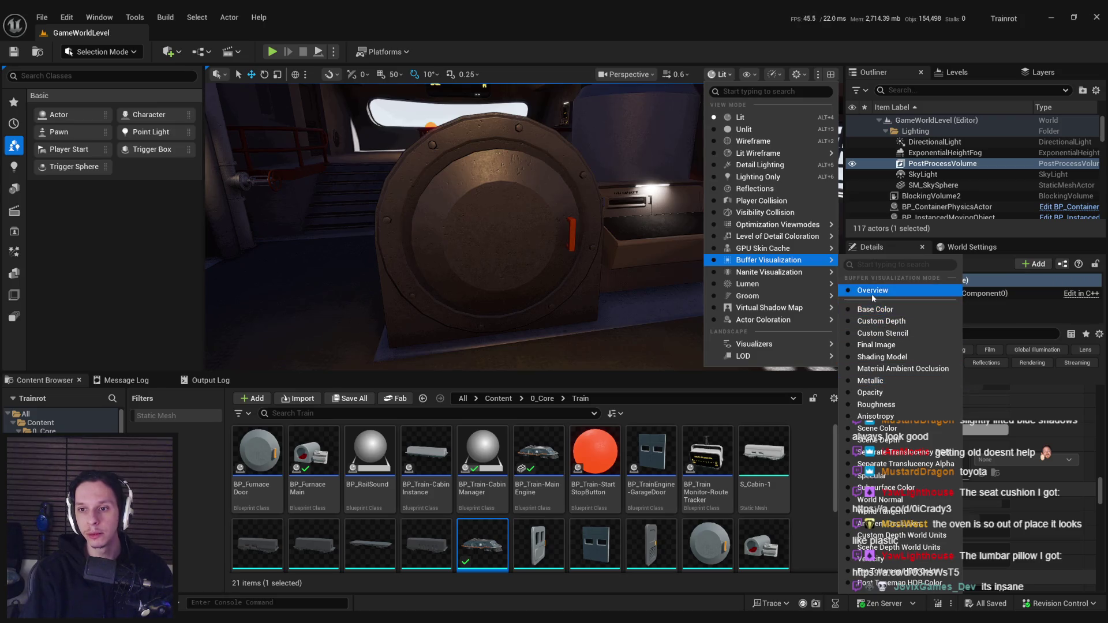
pyautogui.click(873, 290)
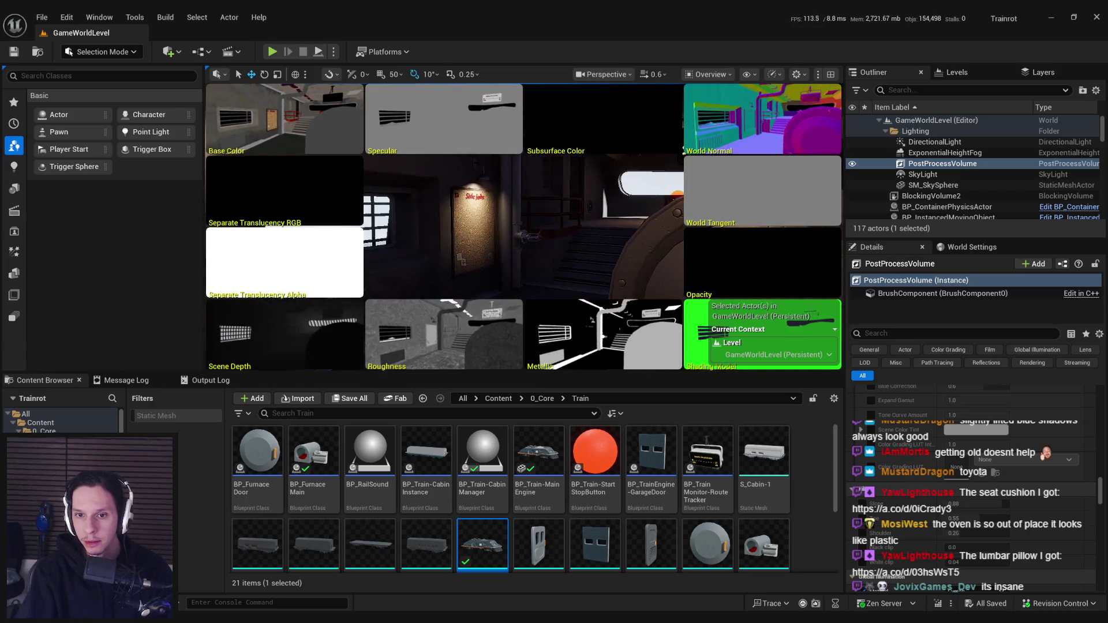
pyautogui.moveTo(536, 168); pyautogui.dragTo(508, 168)
pyautogui.click(708, 74)
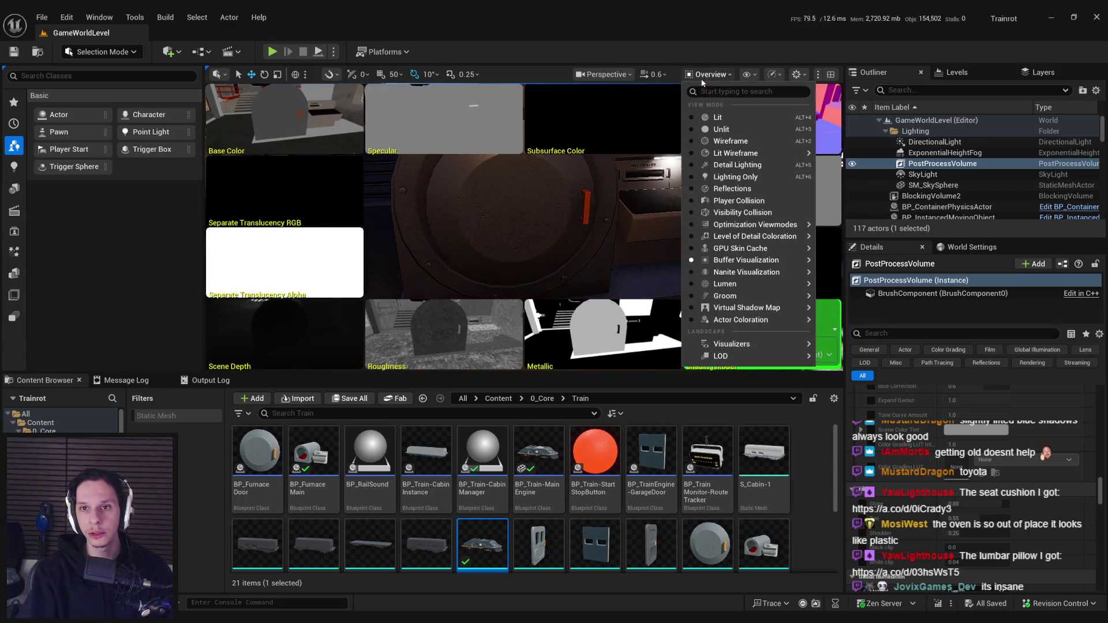
pyautogui.click(707, 116)
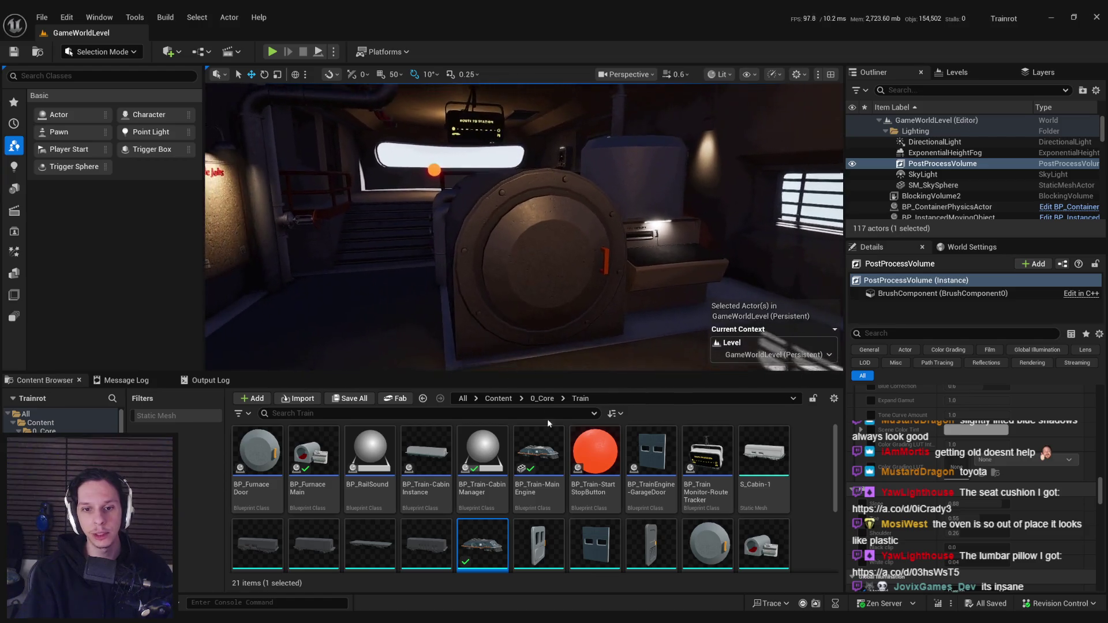
pyautogui.click(498, 398)
# Open the 3_MaterialLibrary folder and select MI_TestMat-MetalDark
pyautogui.click(416, 452)
pyautogui.doubleClick(416, 452)
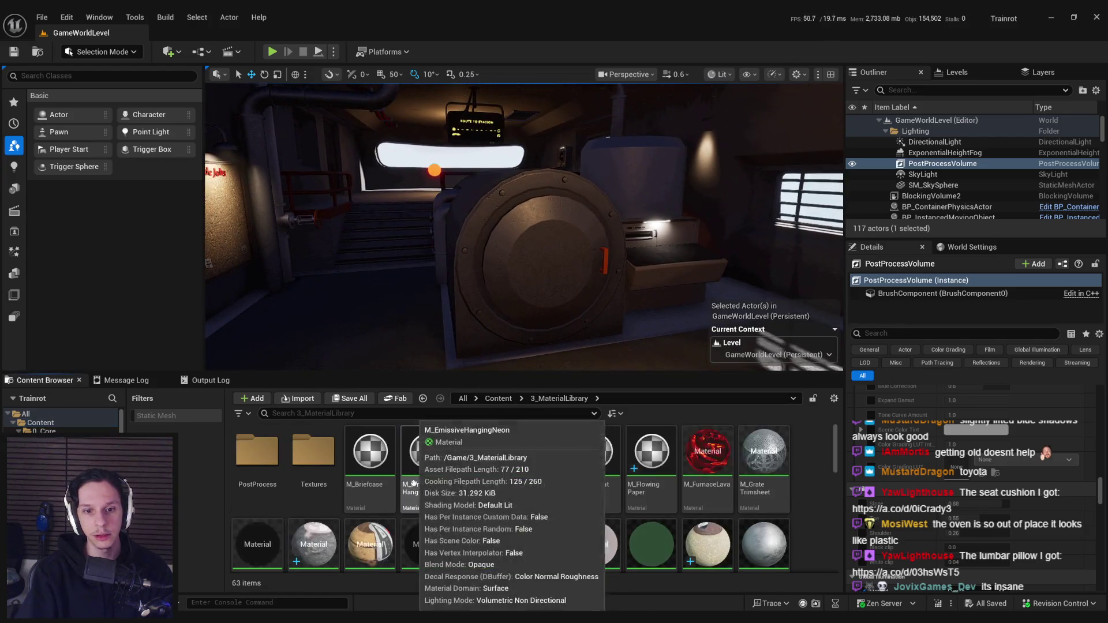
pyautogui.scroll(-1, 547, 482)
pyautogui.scroll(-5, 547, 482)
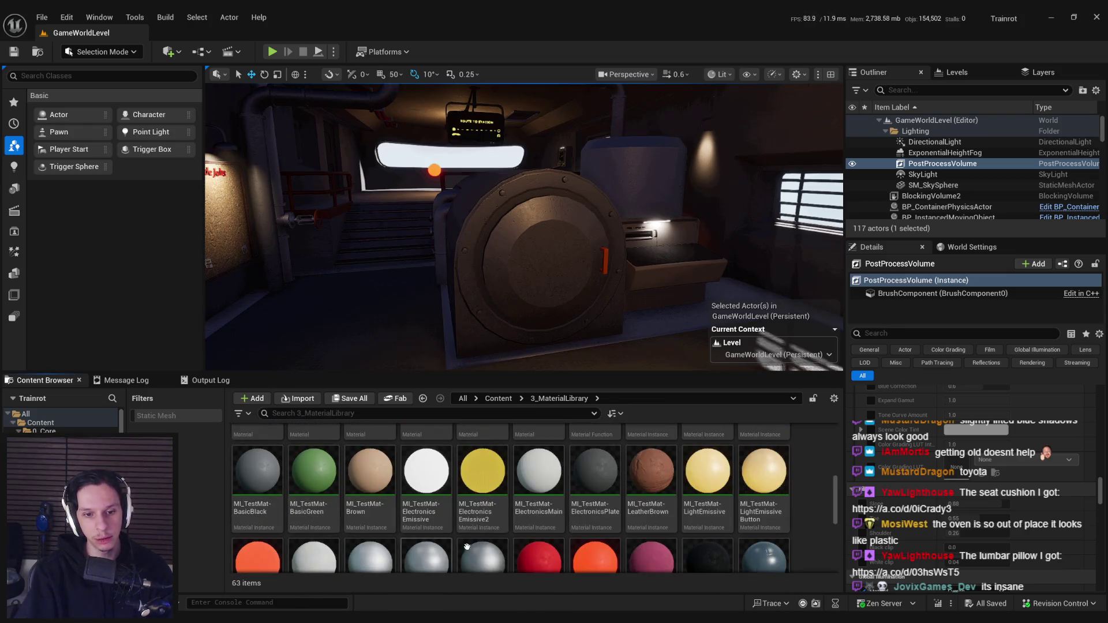
pyautogui.scroll(-2, 405, 485)
pyautogui.click(438, 474)
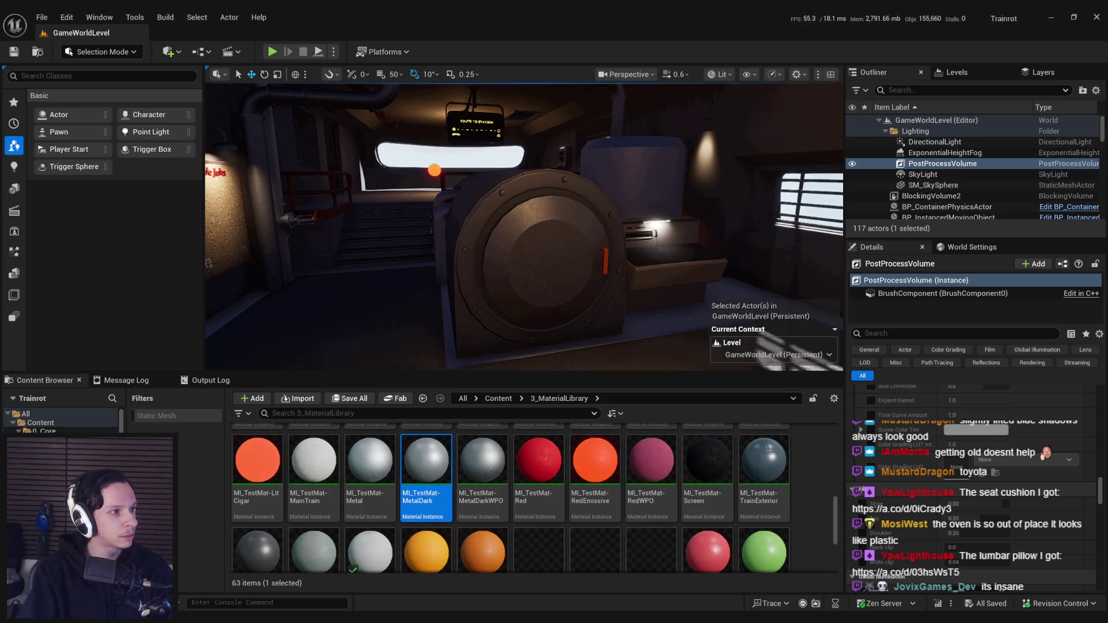
# Save the modified MI_TestMat-MetalDark package and fly the camera toward the generator
pyautogui.press('s')
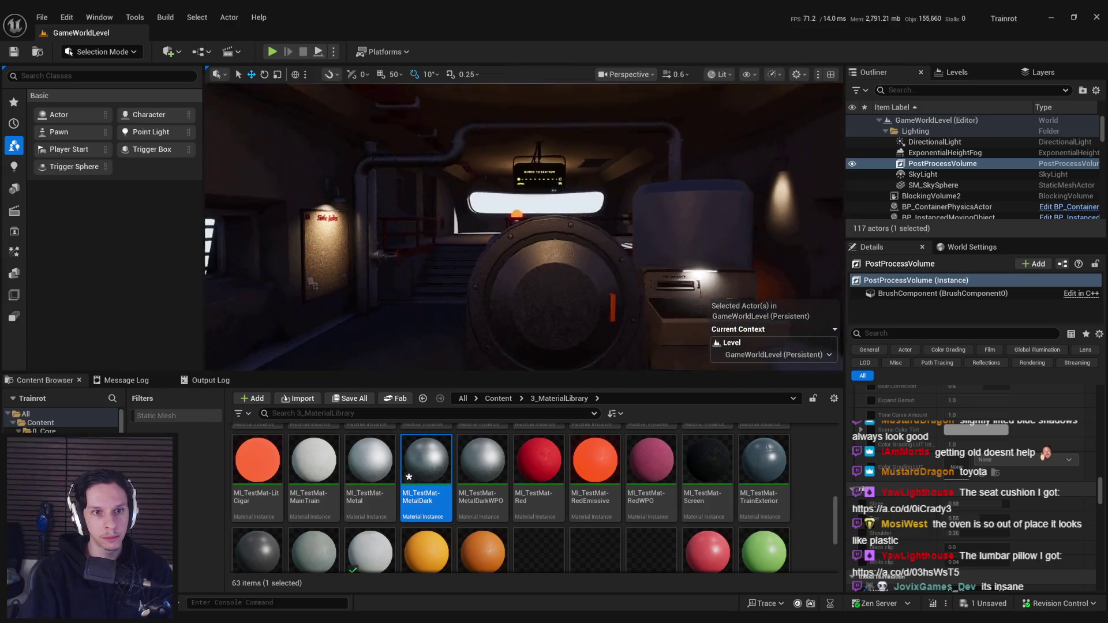
pyautogui.press('w')
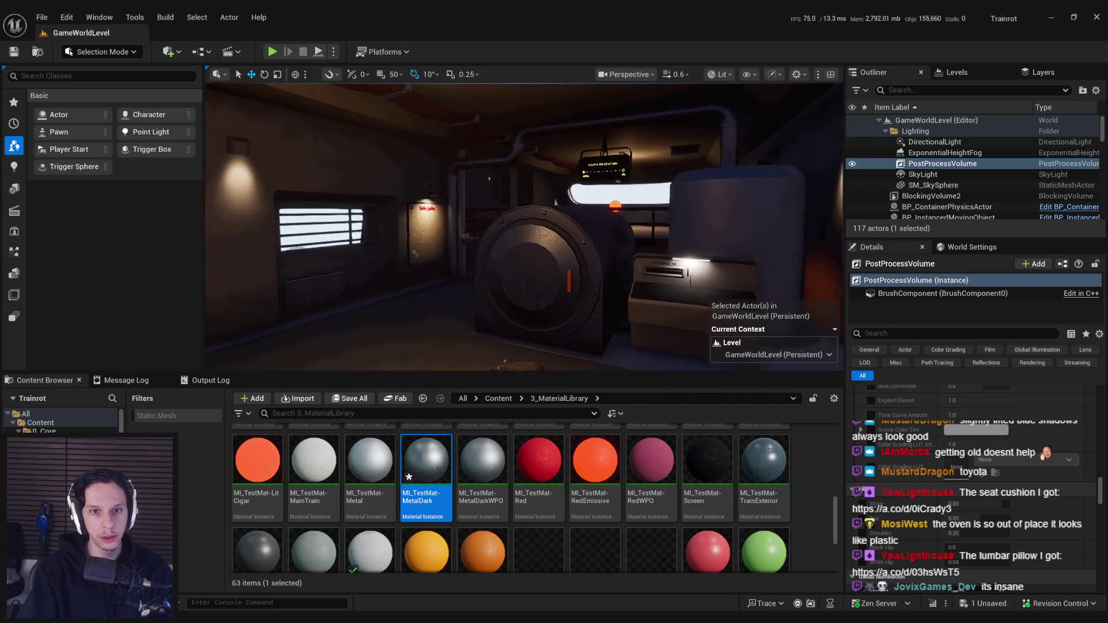
pyautogui.hotkey('ctrl', 's')
pyautogui.click(569, 436)
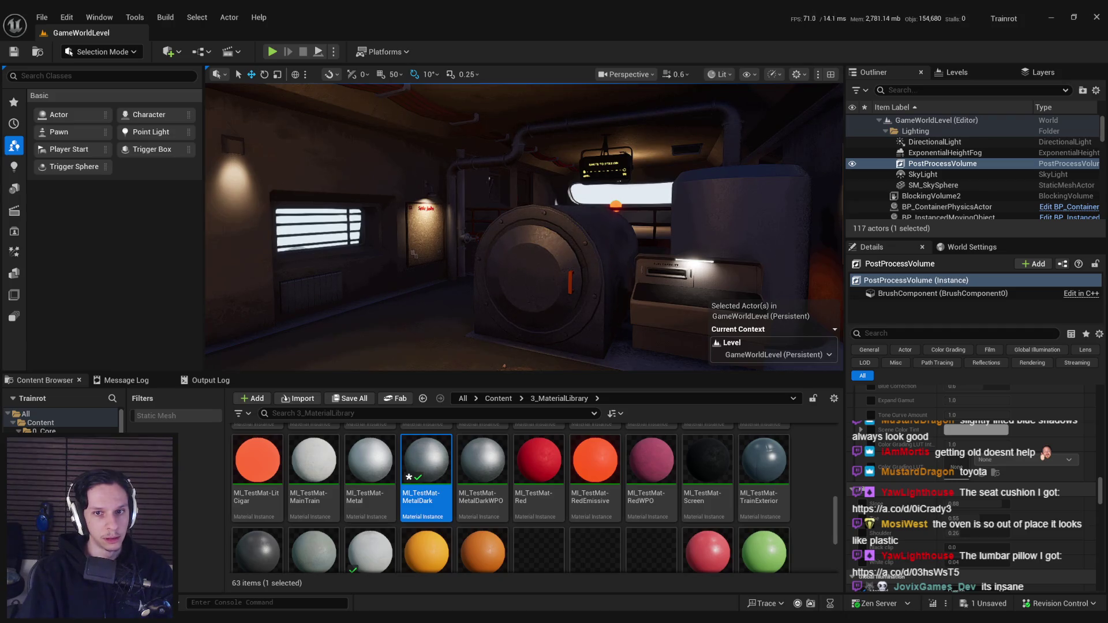
pyautogui.moveTo(540, 289)
pyautogui.mouseDown()
pyautogui.moveTo(546, 254)
pyautogui.moveTo(539, 277)
pyautogui.moveTo(549, 265)
pyautogui.moveTo(351, 247)
pyautogui.mouseUp()
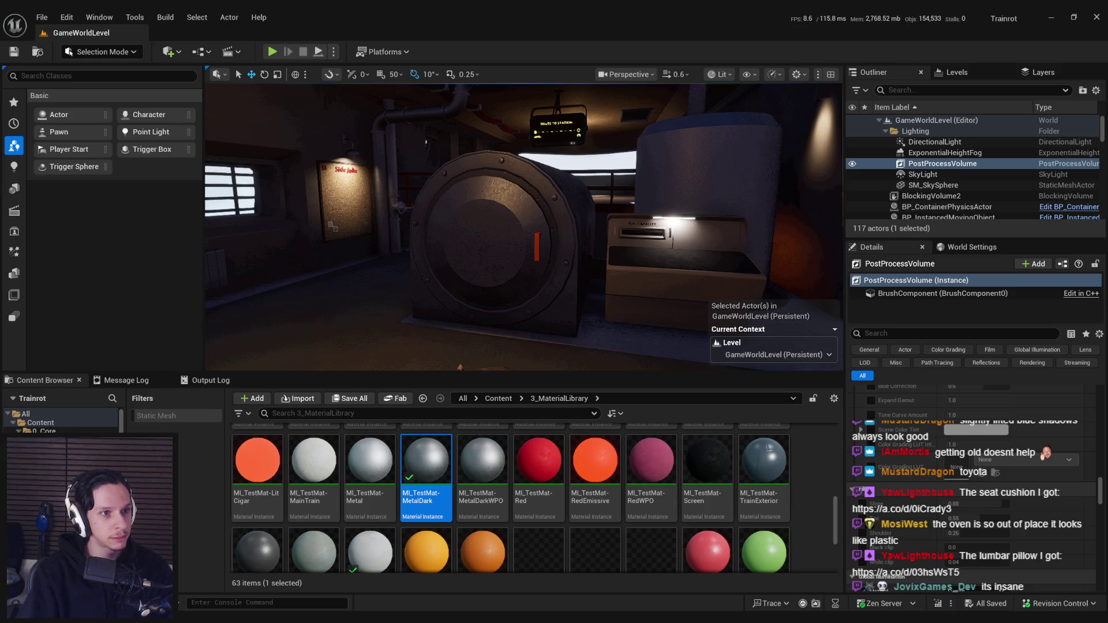
pyautogui.moveTo(272, 302); pyautogui.dragTo(414, 304)
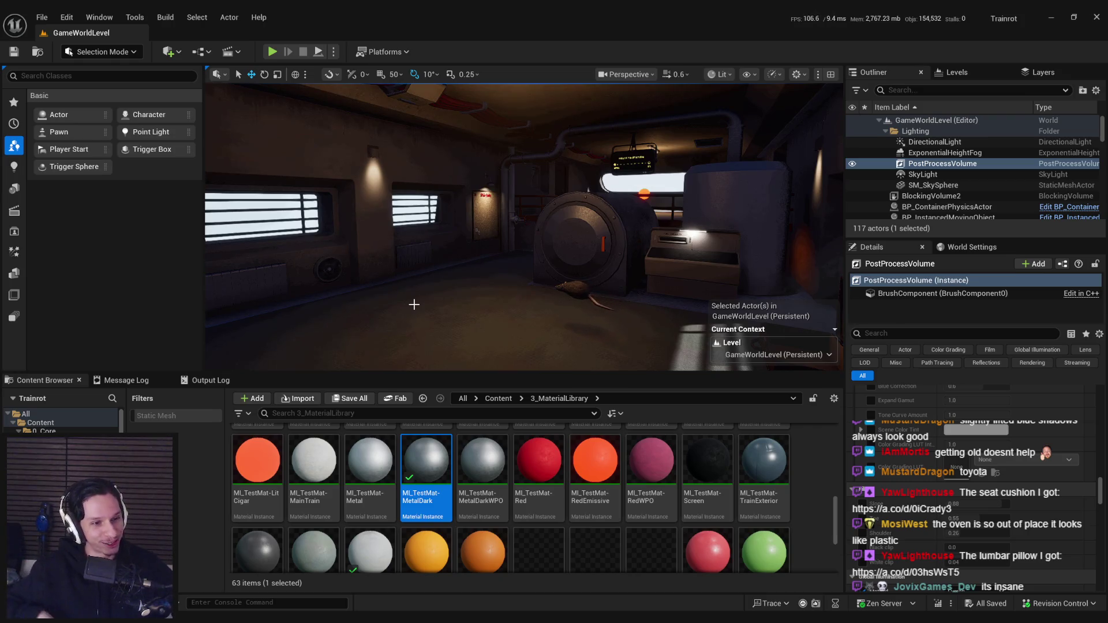
pyautogui.scroll(2, 414, 304)
pyautogui.moveTo(443, 286)
pyautogui.mouseDown()
pyautogui.moveTo(490, 273)
pyautogui.moveTo(534, 278)
pyautogui.moveTo(545, 306)
pyautogui.moveTo(551, 294)
pyautogui.moveTo(586, 294)
pyautogui.moveTo(528, 276)
pyautogui.mouseUp()
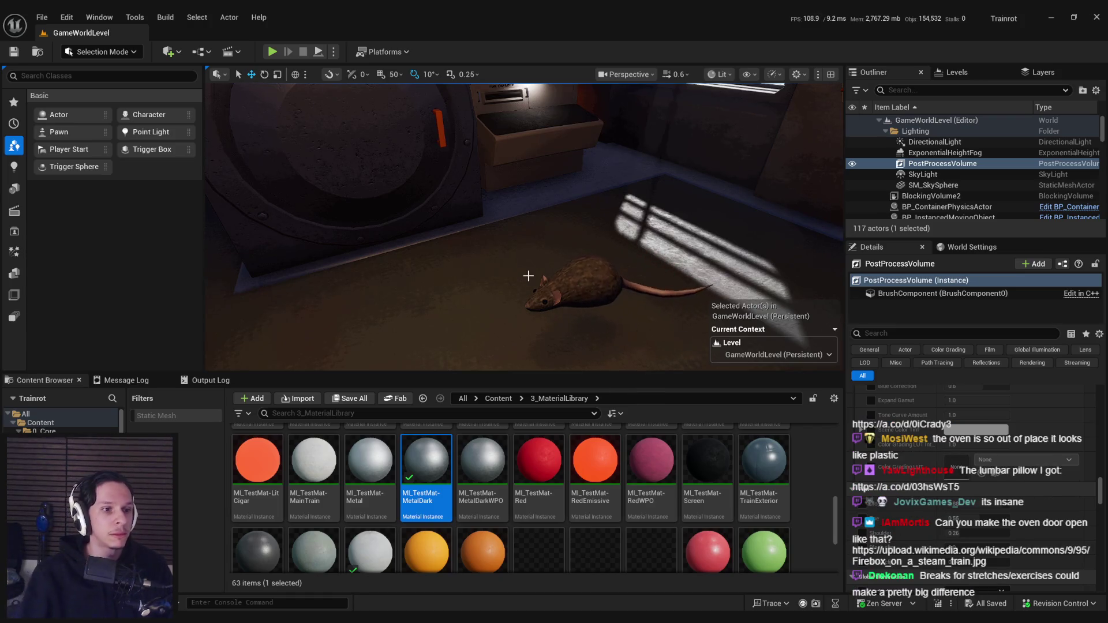
pyautogui.moveTo(528, 276)
pyautogui.mouseDown()
pyautogui.moveTo(474, 276)
pyautogui.moveTo(545, 270)
pyautogui.mouseUp()
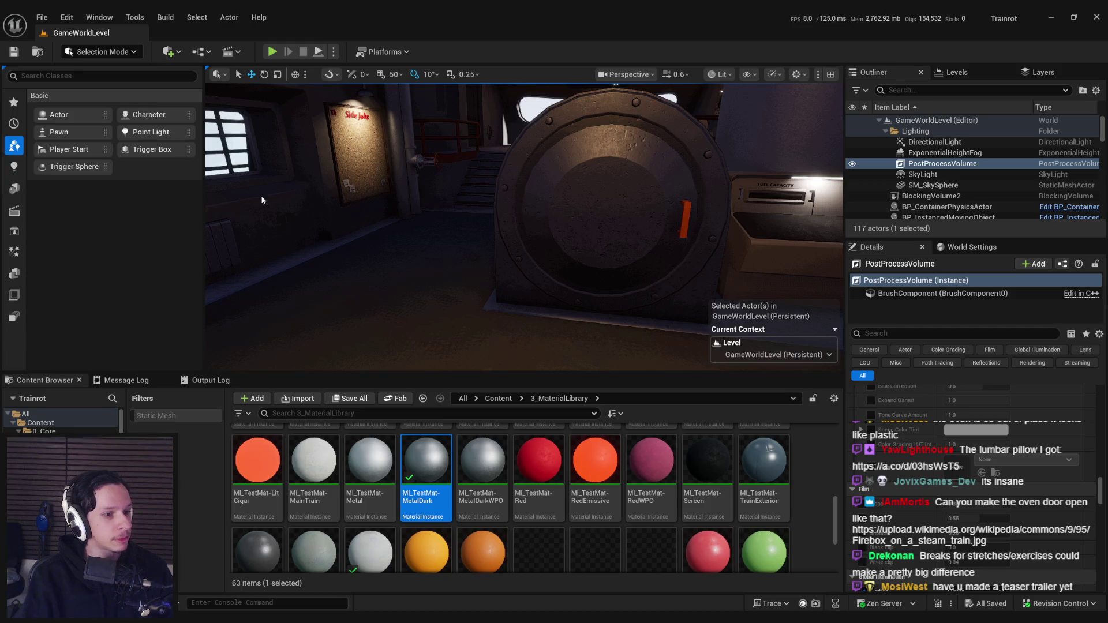
pyautogui.press('s')
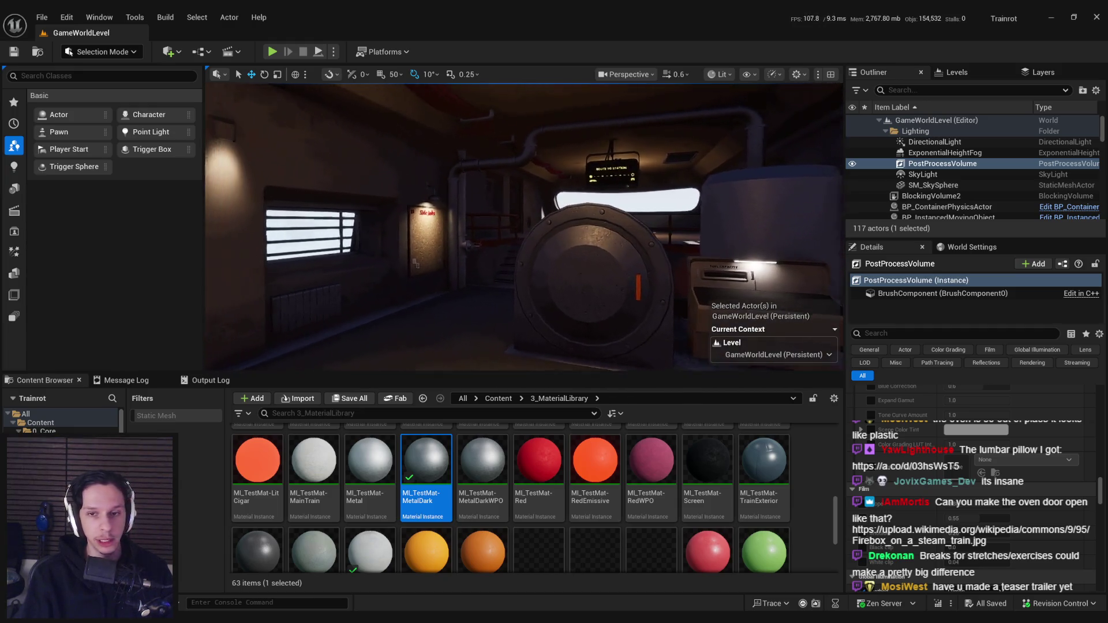
pyautogui.hotkey('alt', 'Tab')
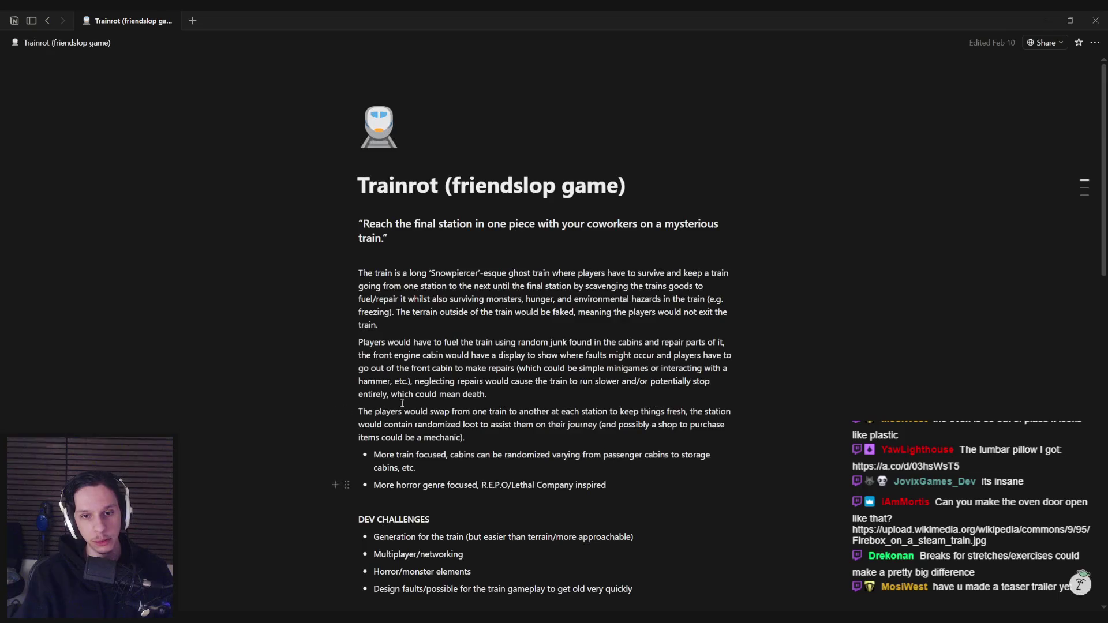
pyautogui.scroll(-5, 432, 384)
pyautogui.scroll(-10, 432, 384)
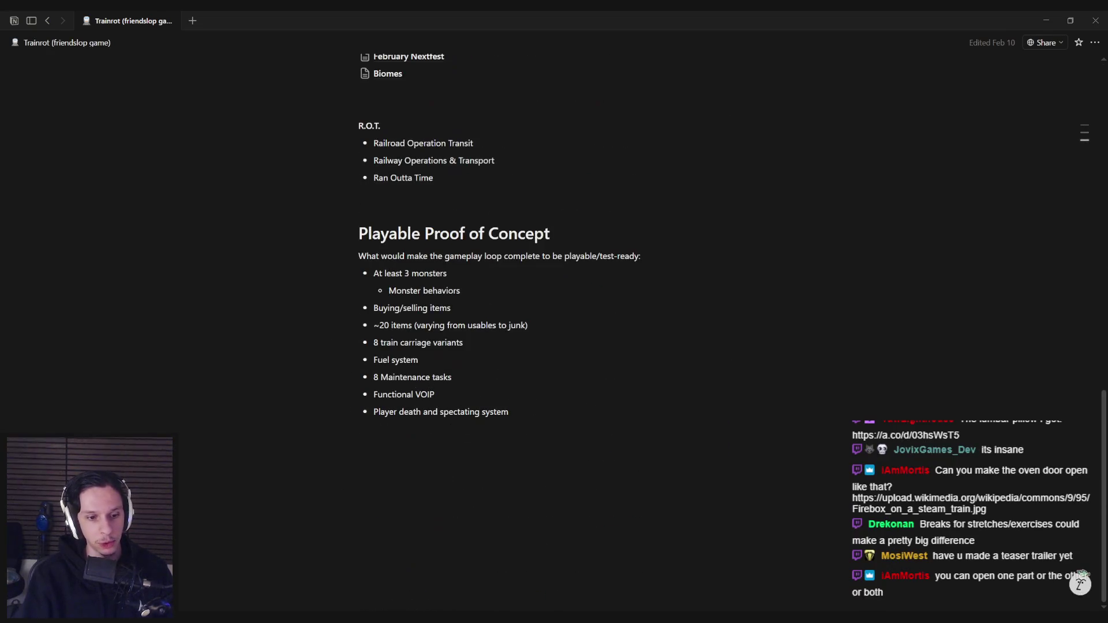
pyautogui.hotkey('alt', 'Tab')
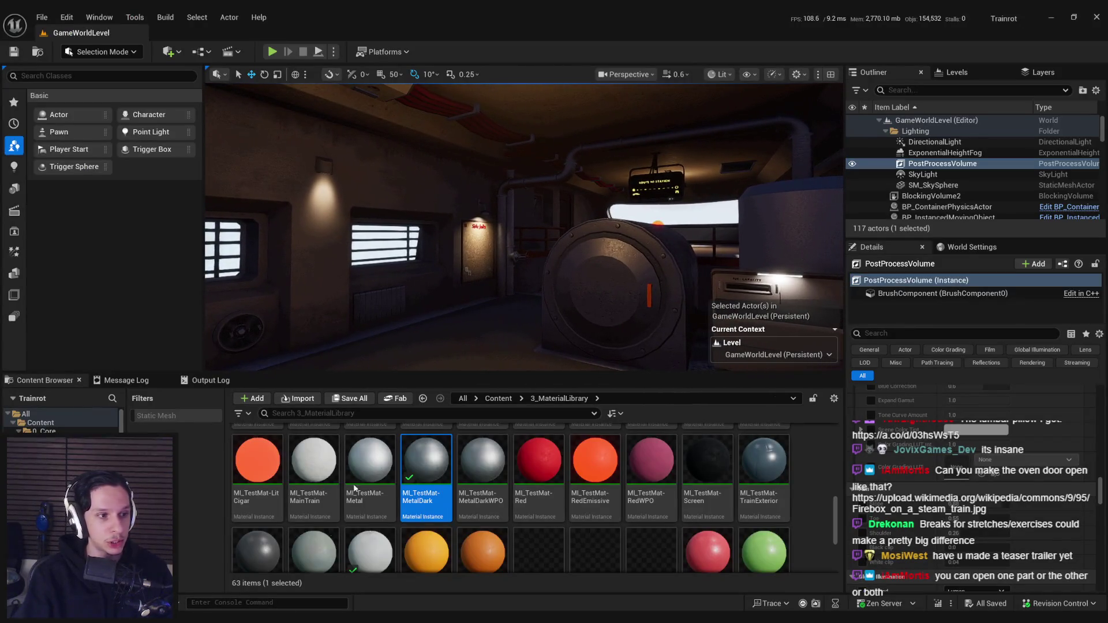
pyautogui.press('d')
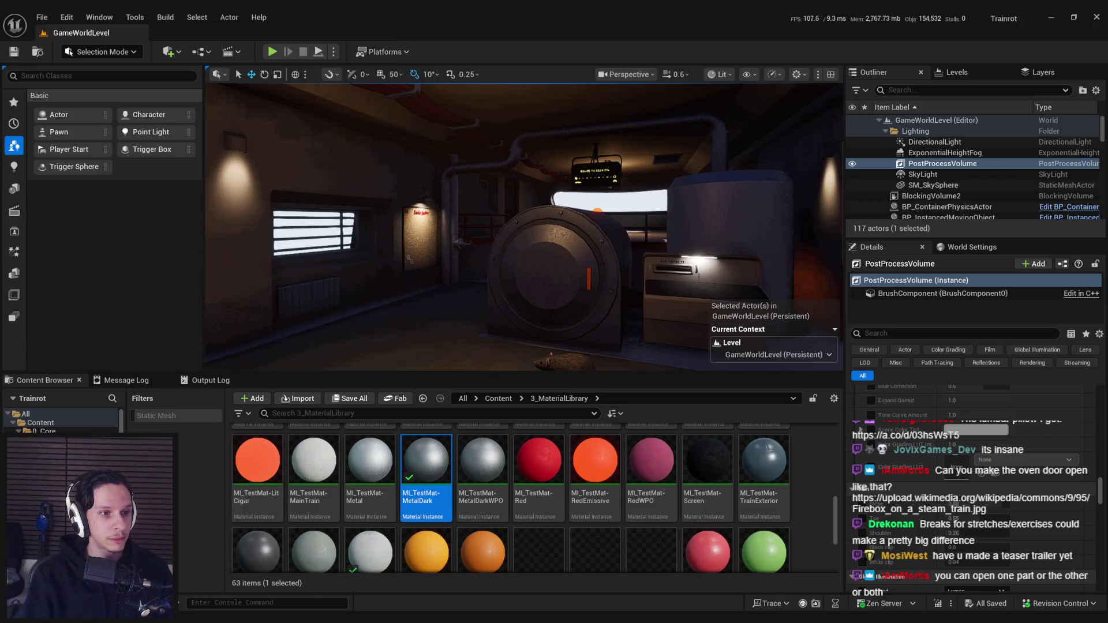
pyautogui.press('w')
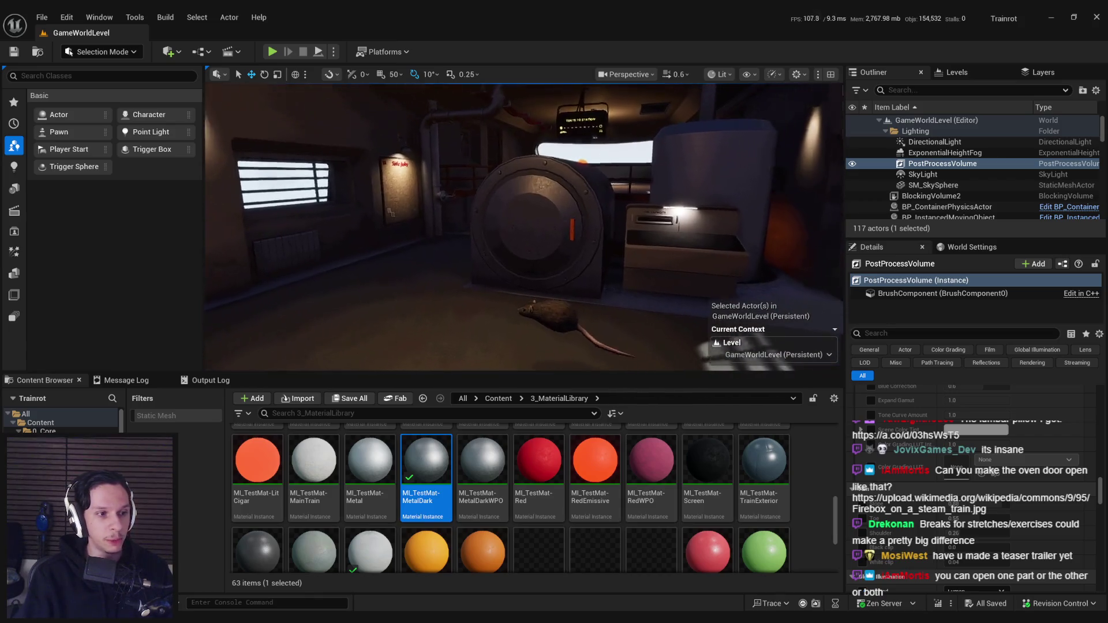
pyautogui.press('w')
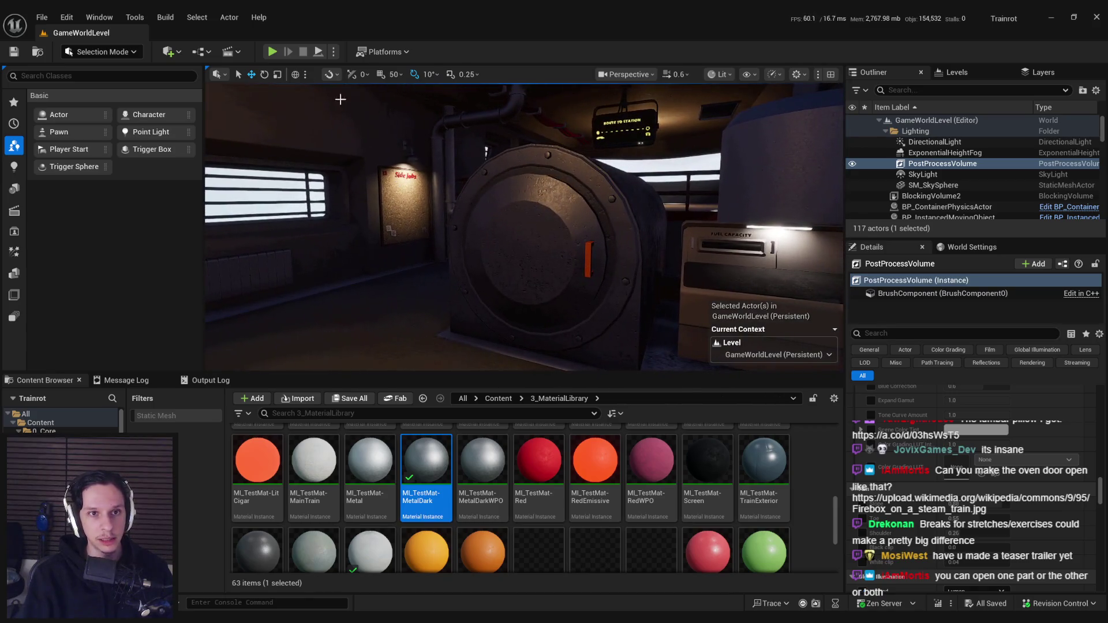
pyautogui.hotkey('alt', 'p')
# Open and close the engine room furnace door in the playtest, then step back
pyautogui.click(524, 227)
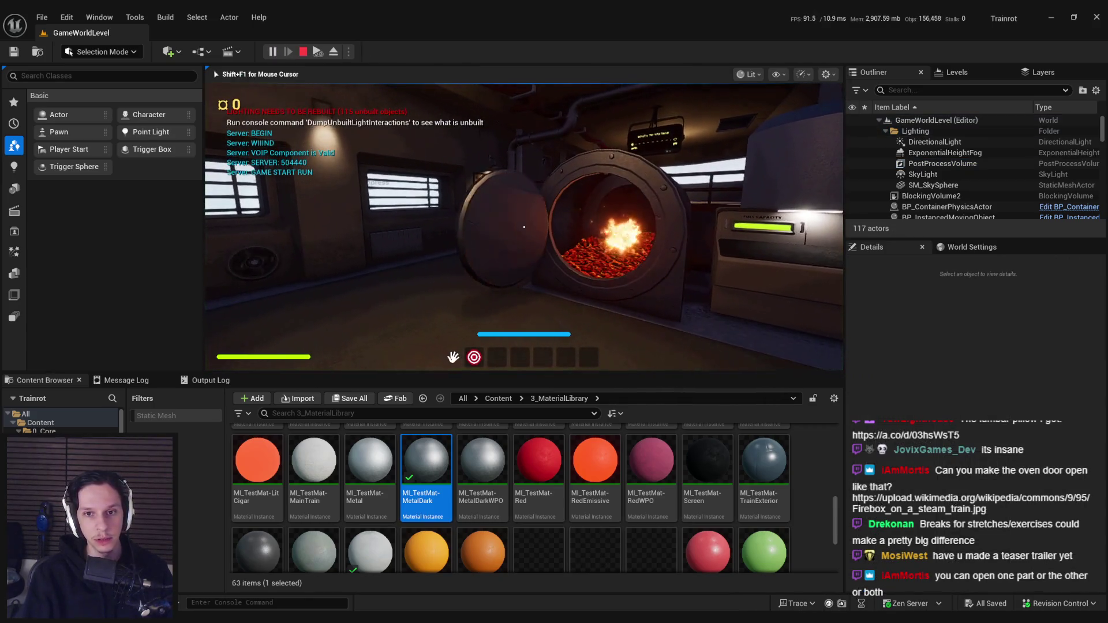
pyautogui.press('w')
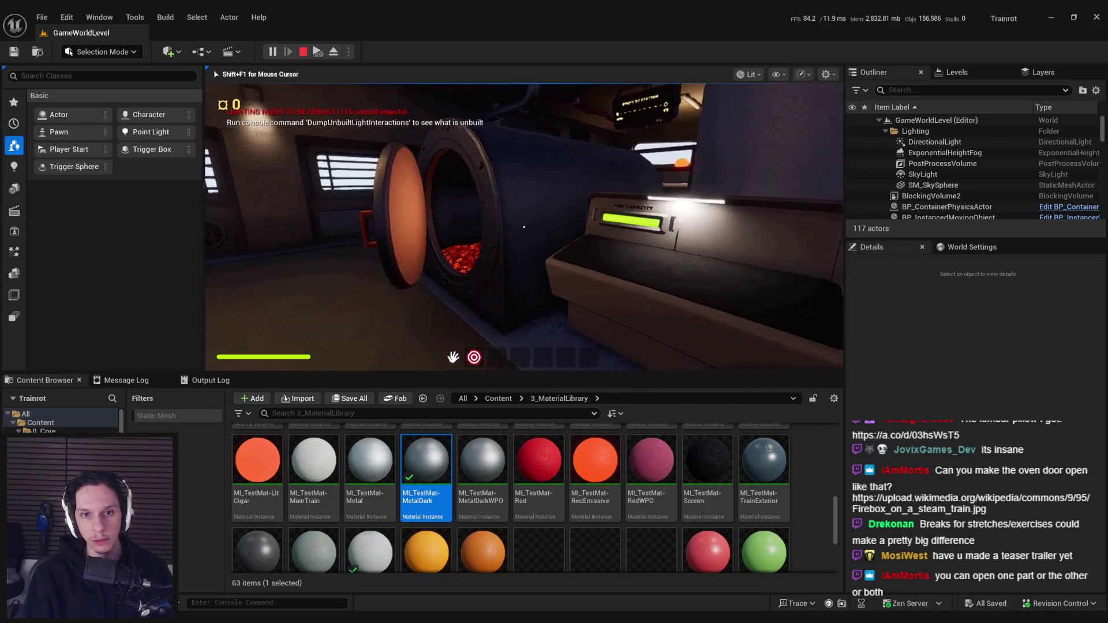
pyautogui.click(523, 227)
pyautogui.click(524, 227)
pyautogui.click(523, 227)
pyautogui.press('s')
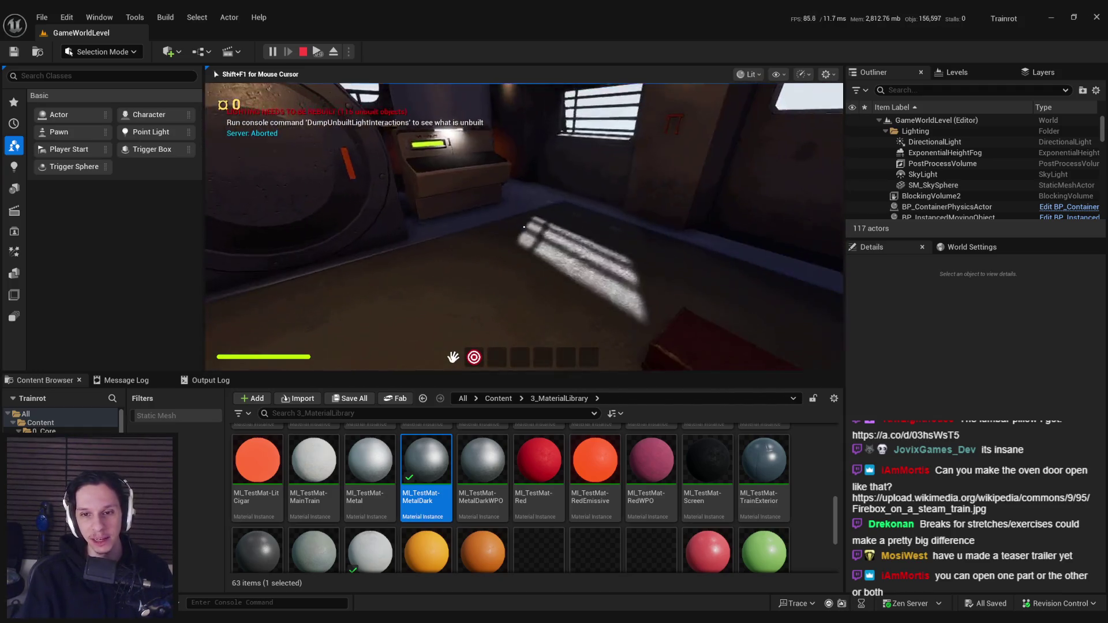
# Pick up and drop the briefcase, then flip the panel lever down to light it
pyautogui.click(523, 227)
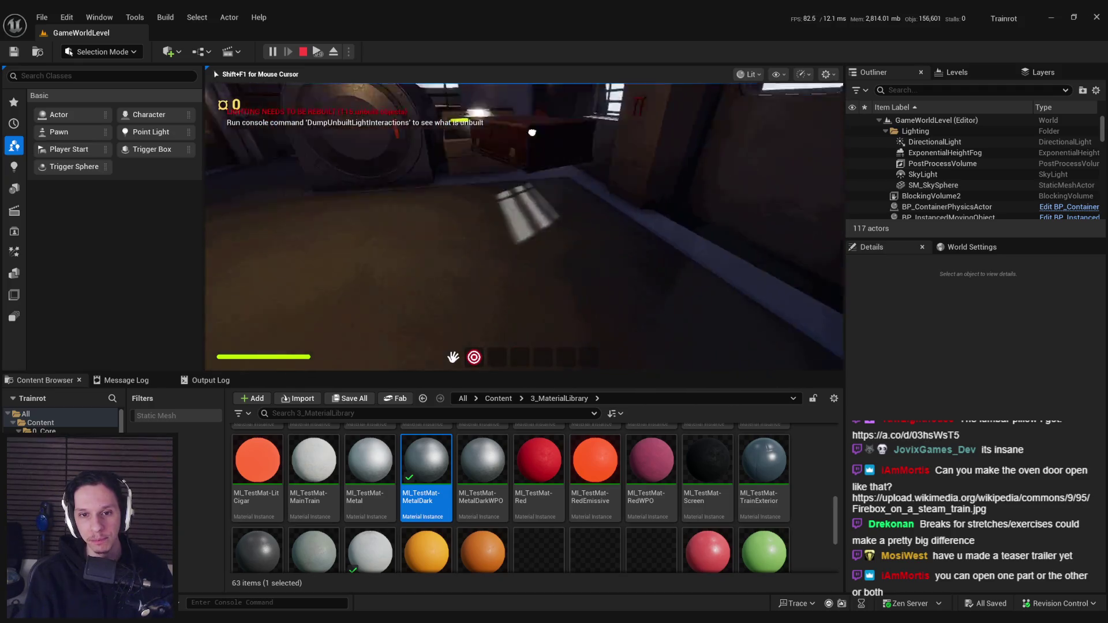
pyautogui.click(524, 227)
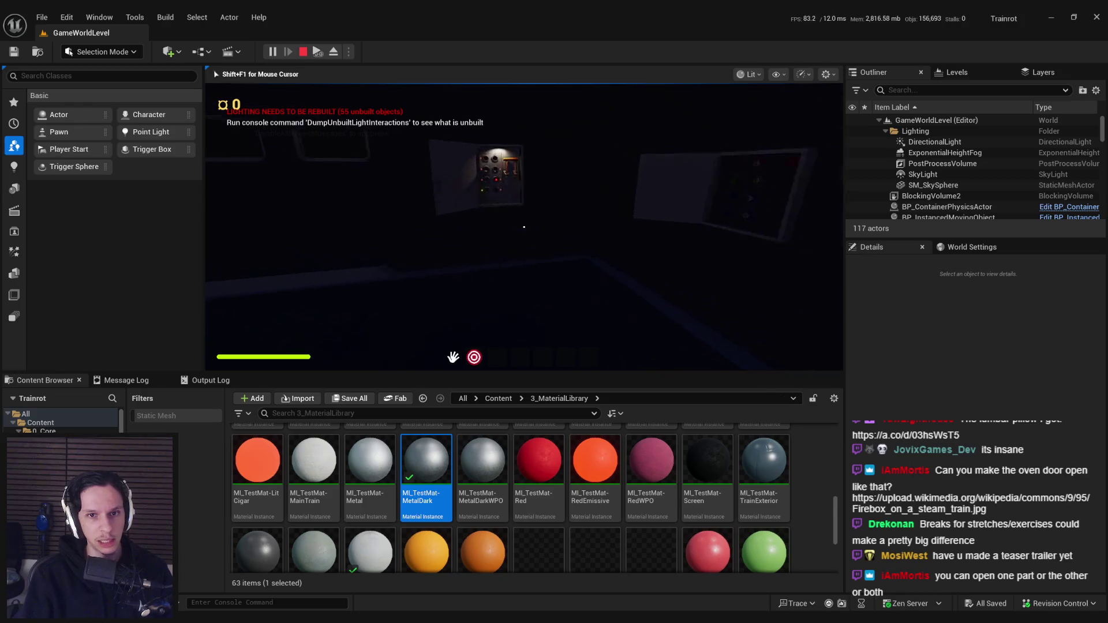
pyautogui.moveTo(527, 219); pyautogui.dragTo(529, 296)
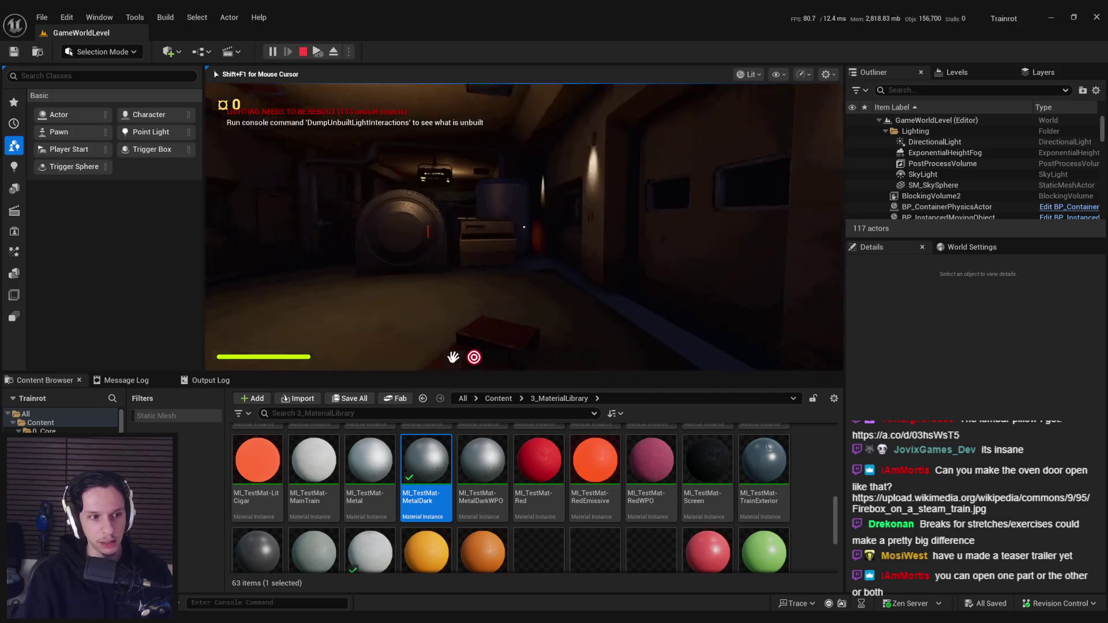
# Walk through the lit tunnel toward the corridor and windows, then make the playtest fullscreen with F11
pyautogui.press('w')
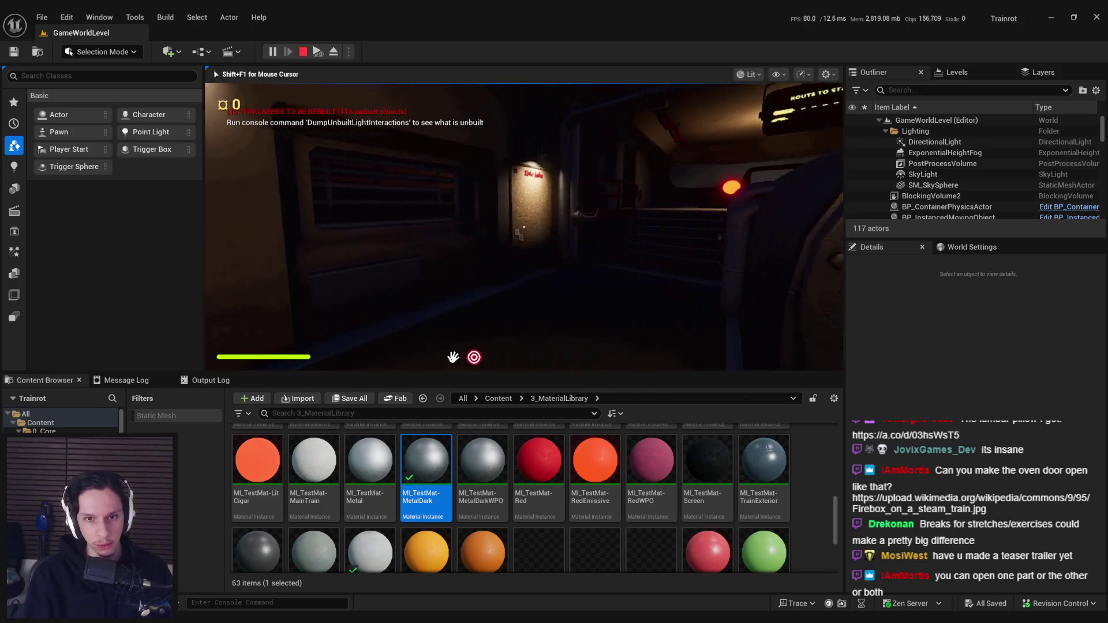
pyautogui.press('w')
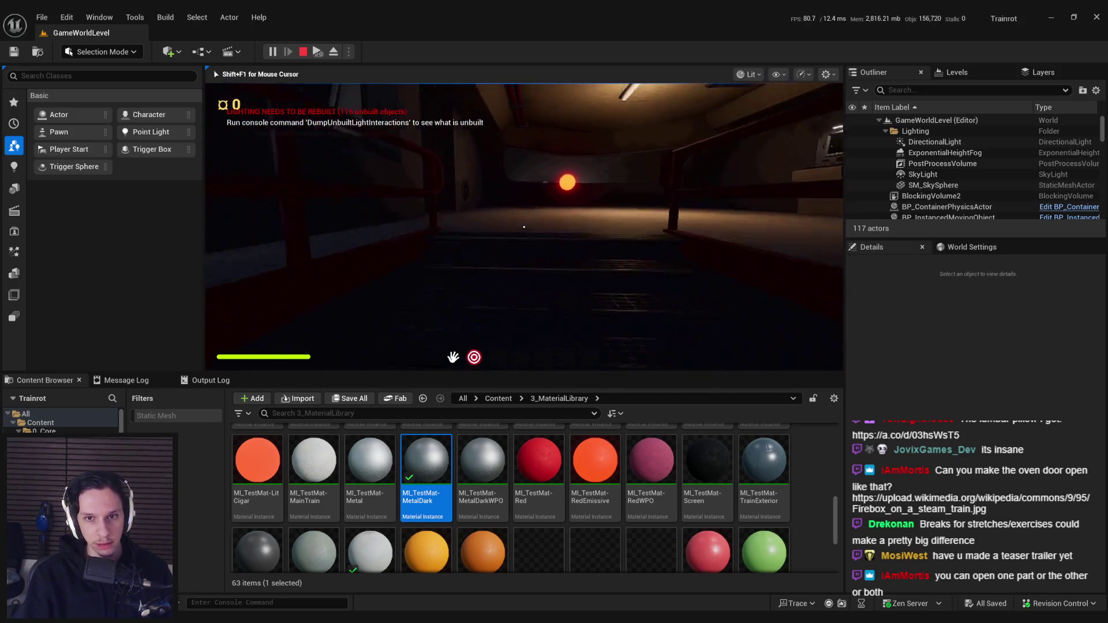
pyautogui.press('w')
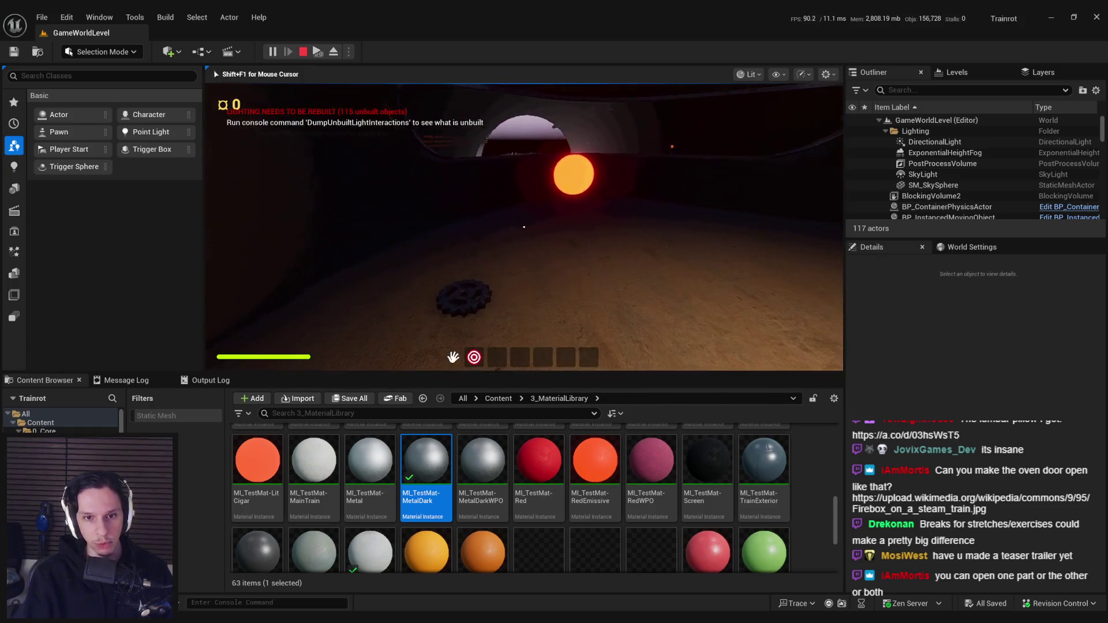
pyautogui.press('w')
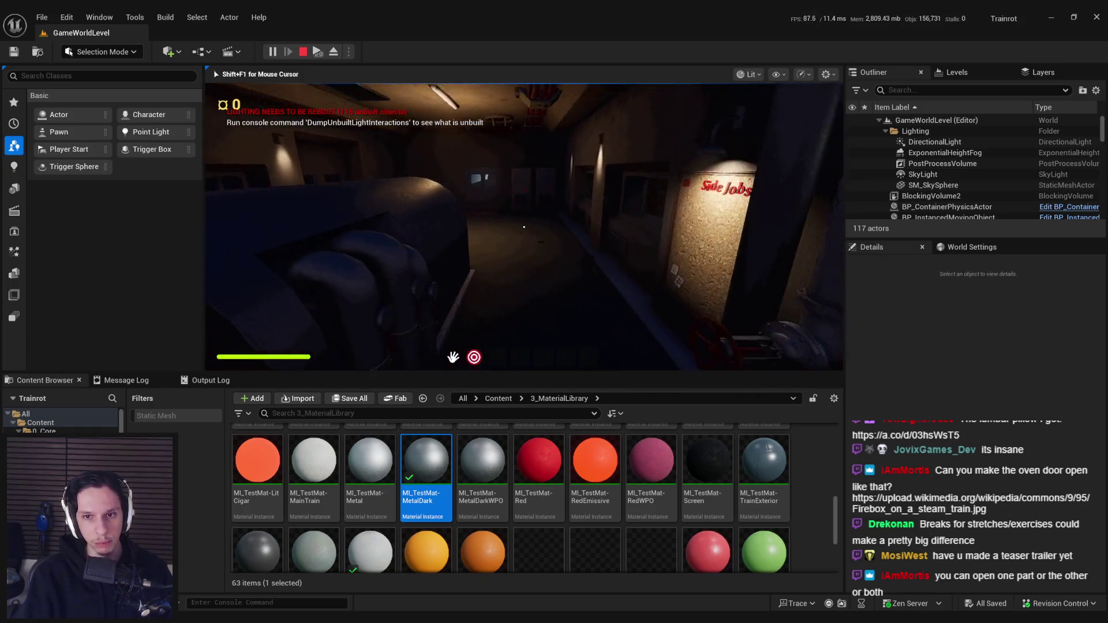
pyautogui.press('w')
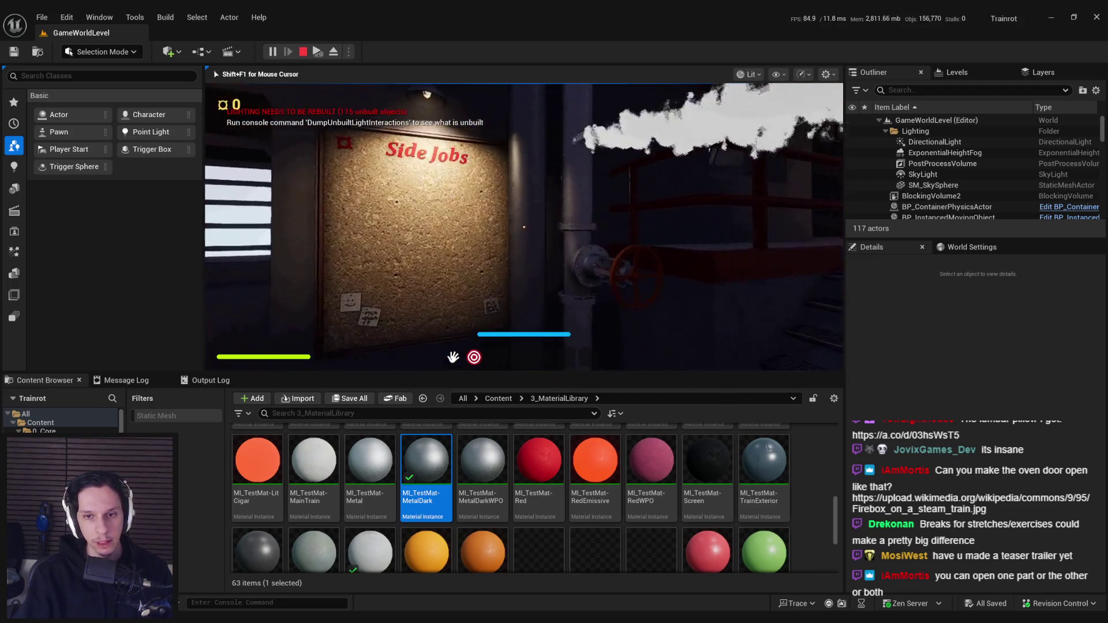
pyautogui.press('d')
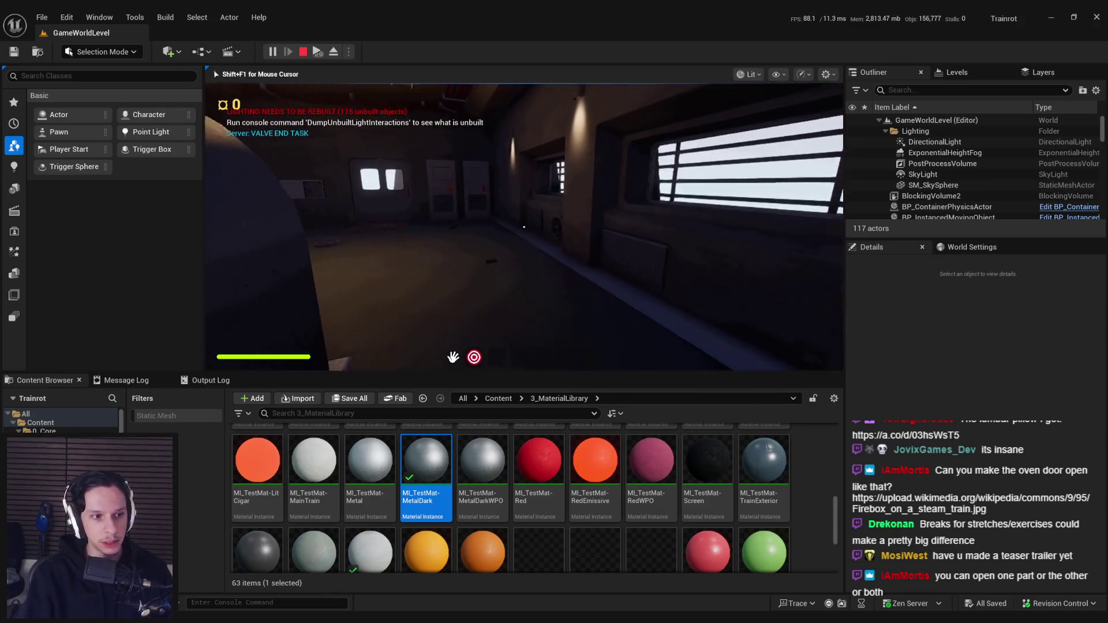
pyautogui.press('w')
pyautogui.press('F11')
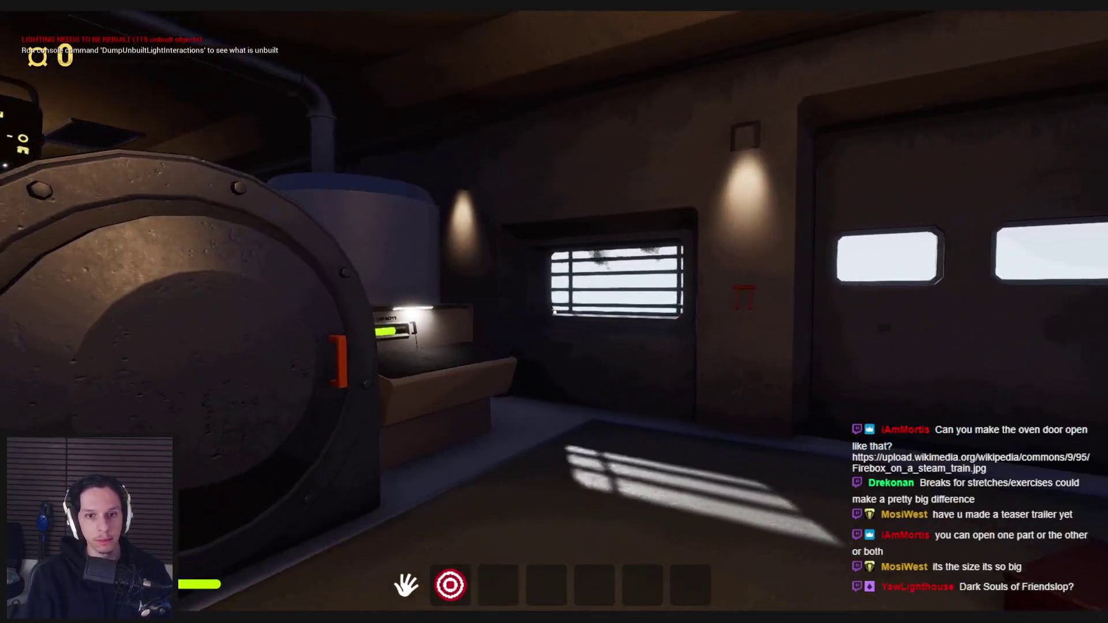
pyautogui.press('s')
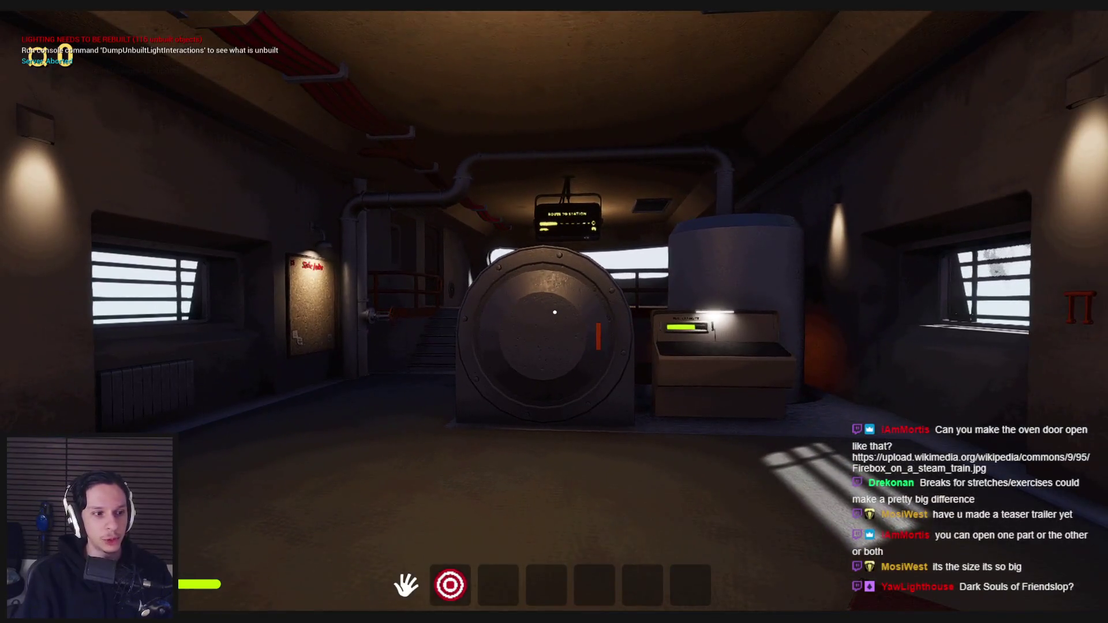
pyautogui.press('d')
pyautogui.press('s')
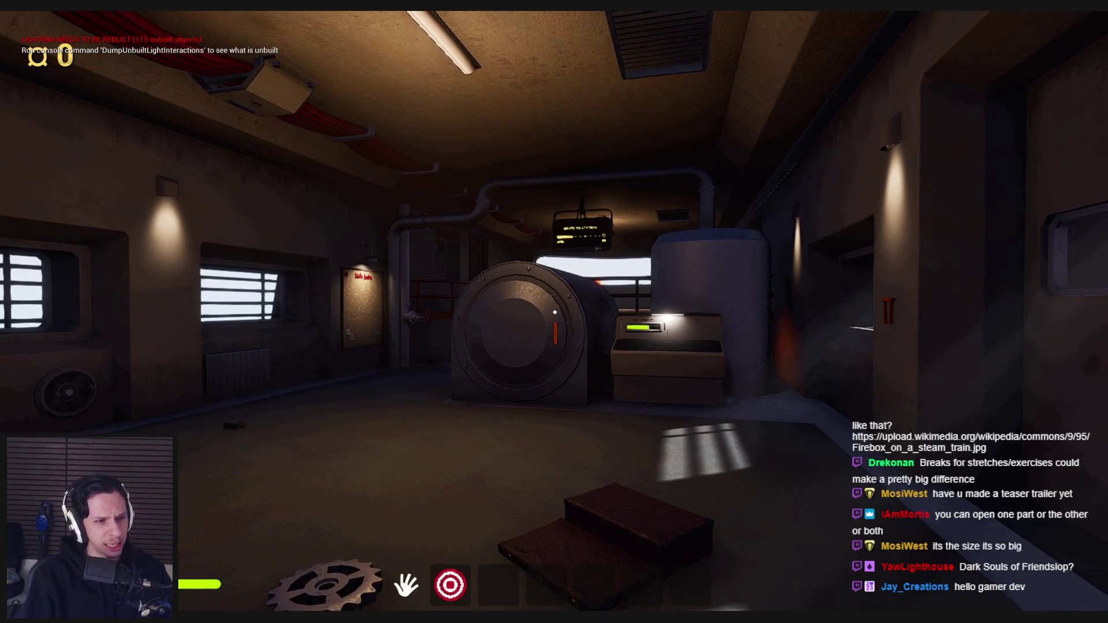
pyautogui.press('w')
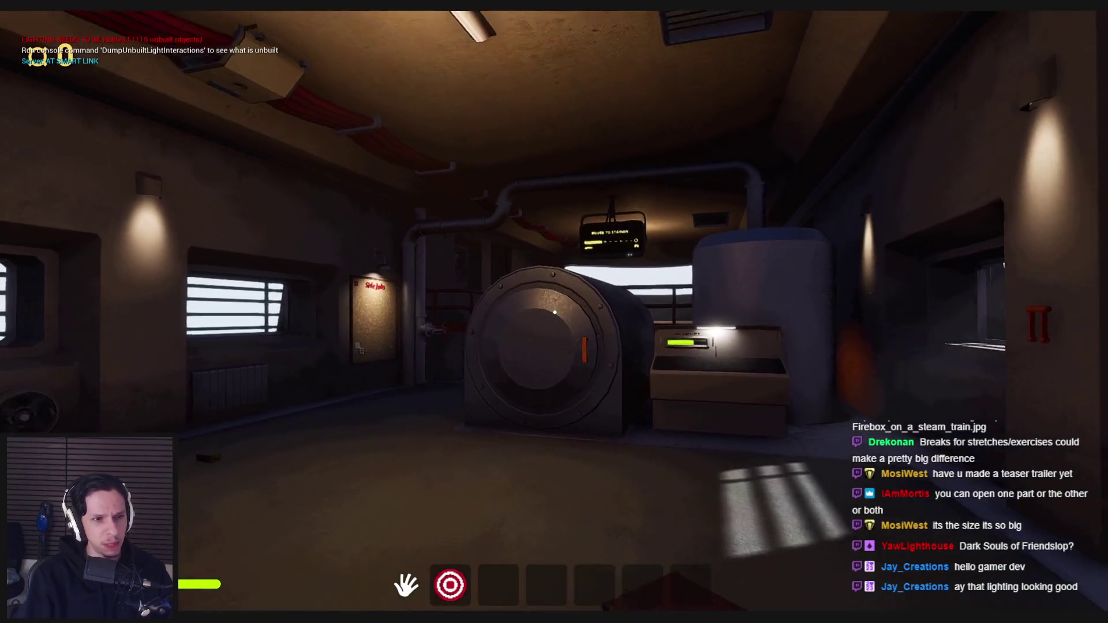
pyautogui.press('w')
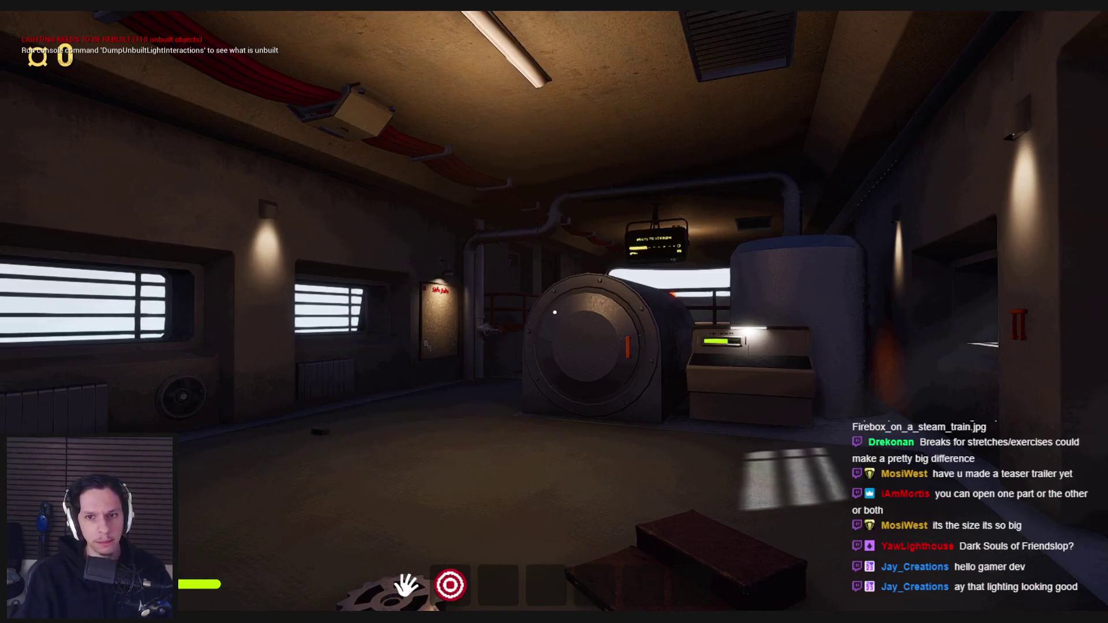
pyautogui.press('2')
pyautogui.press('w')
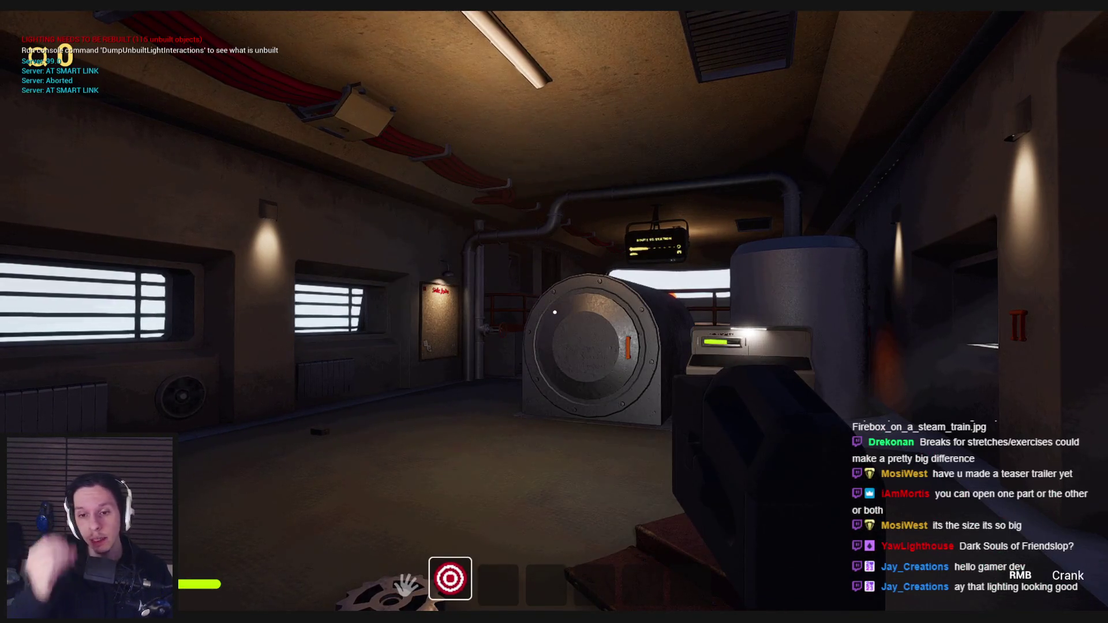
pyautogui.press('w')
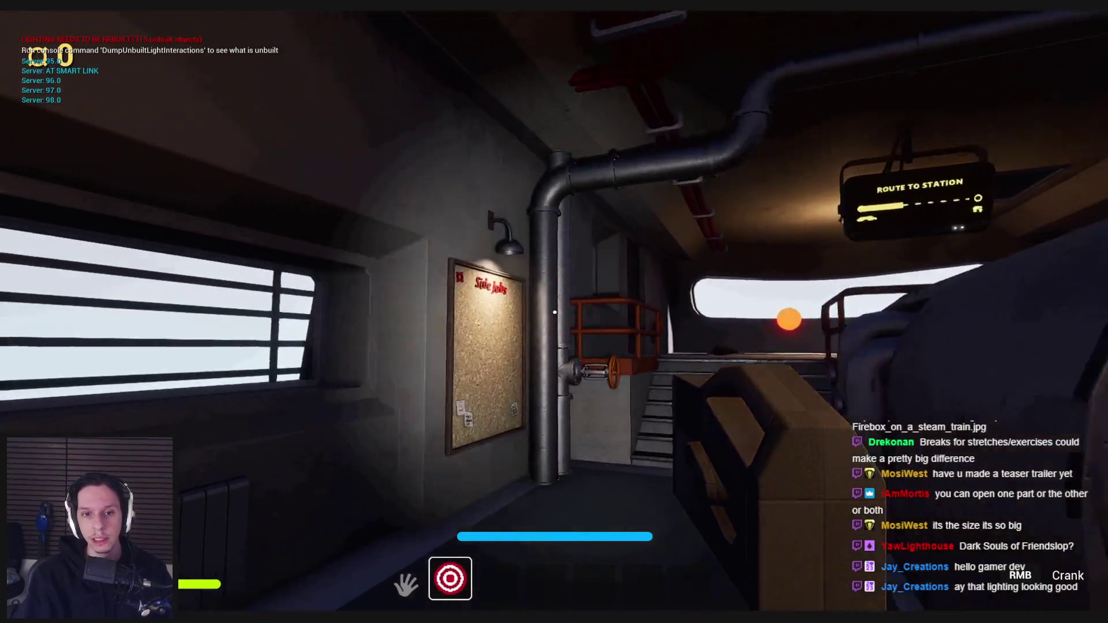
pyautogui.press('s')
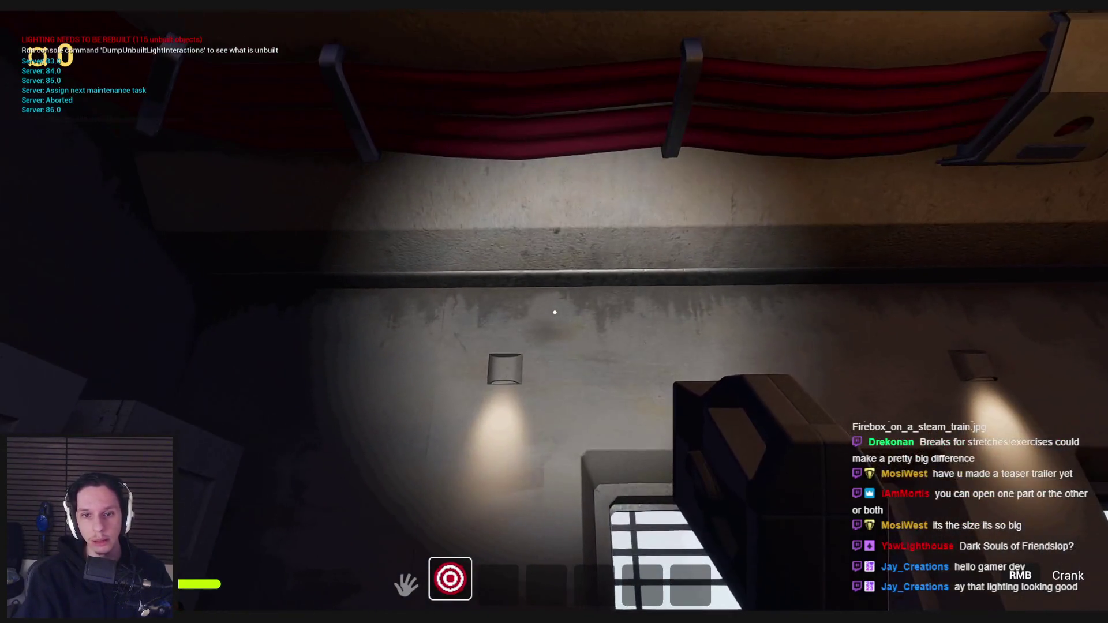
pyautogui.press('s')
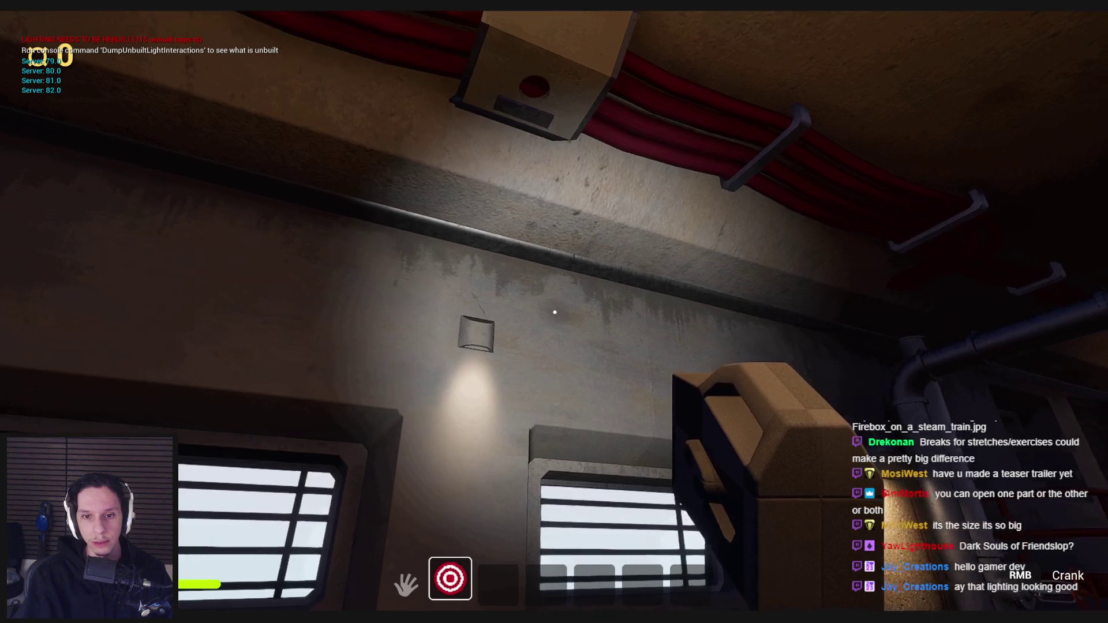
pyautogui.press('s')
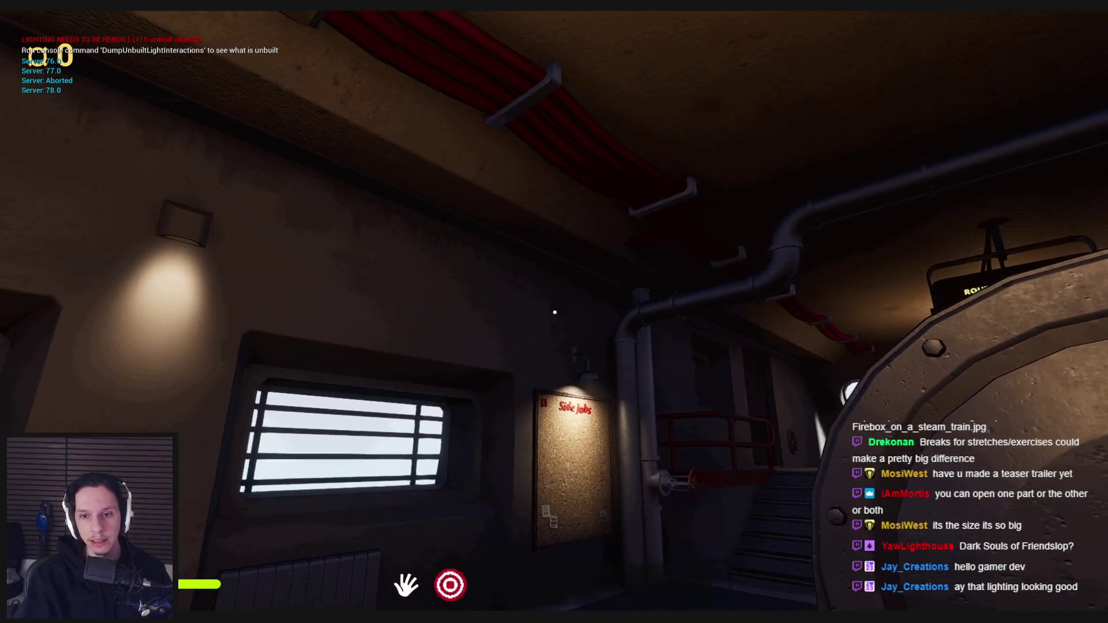
pyautogui.press('w')
pyautogui.press('w')
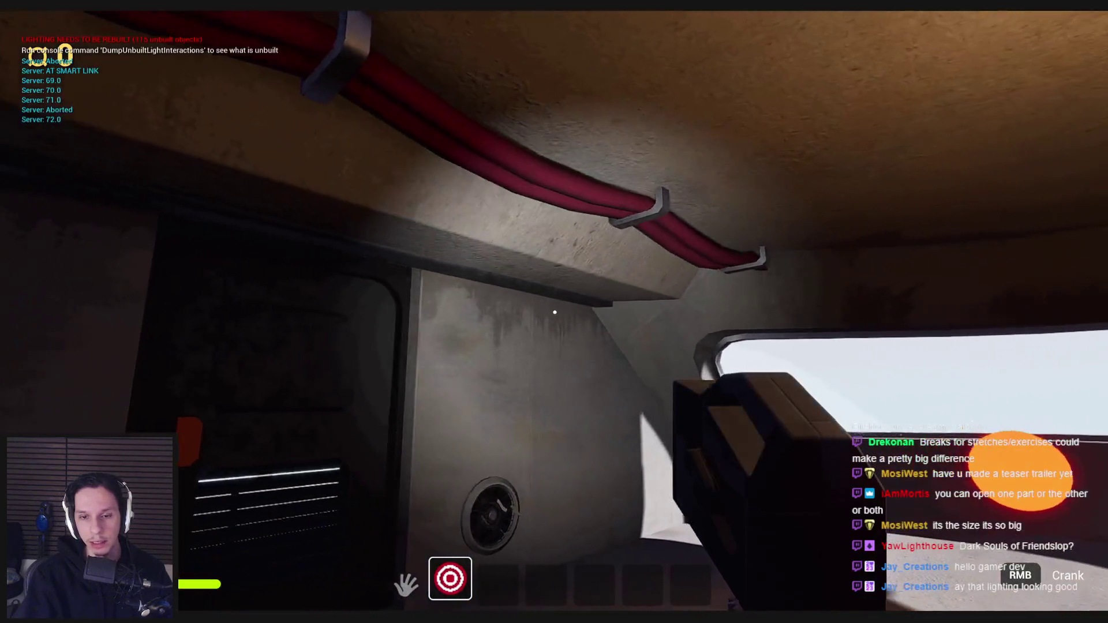
pyautogui.press('w')
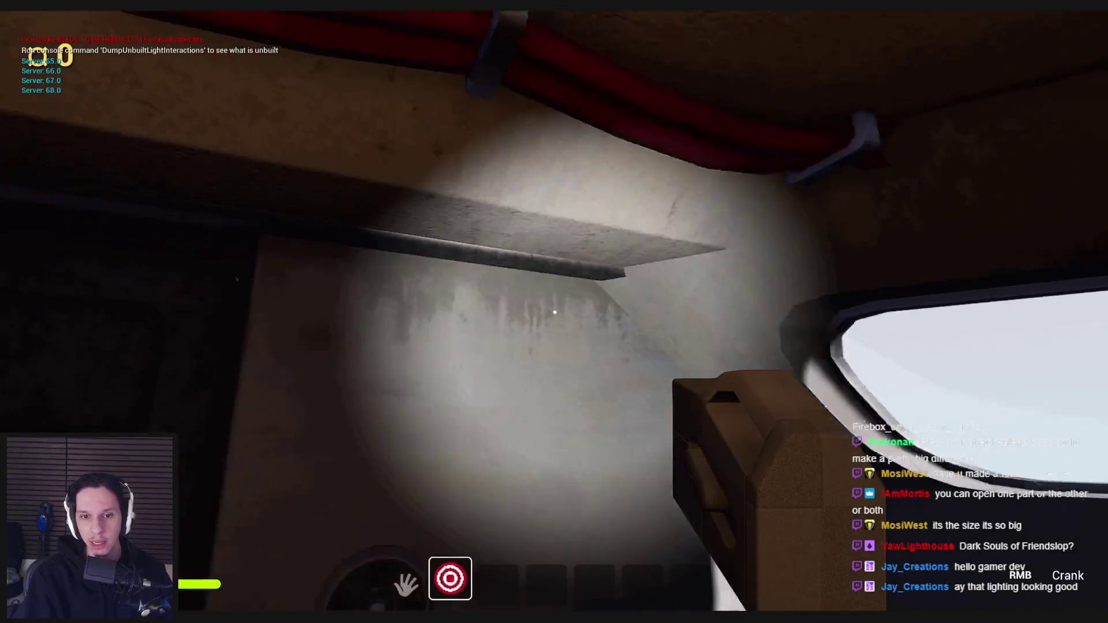
pyautogui.press('w')
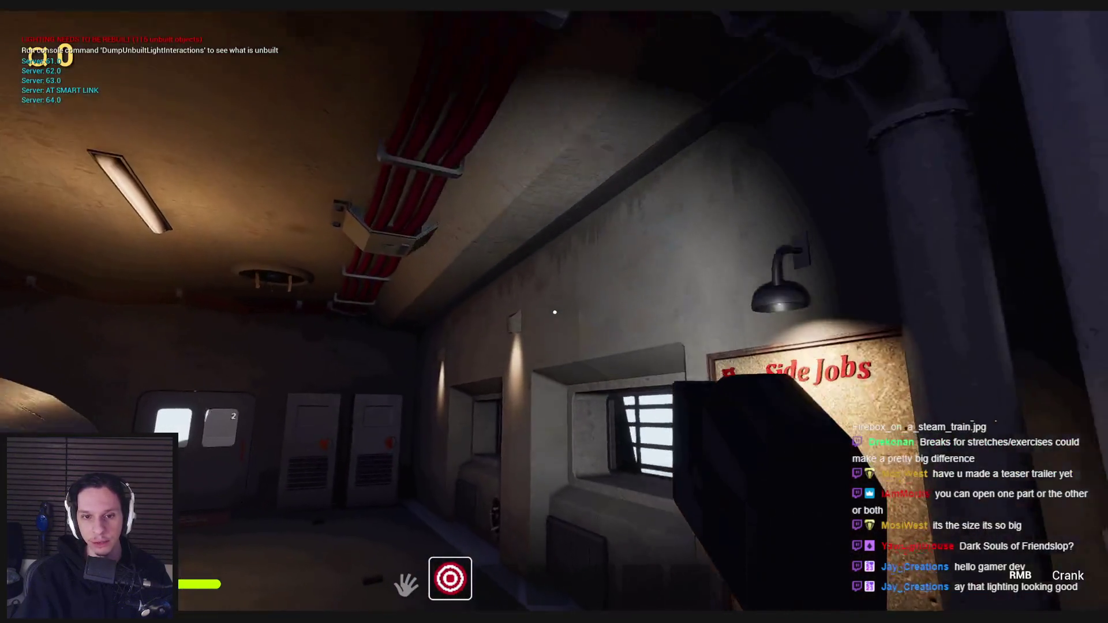
pyautogui.press('w')
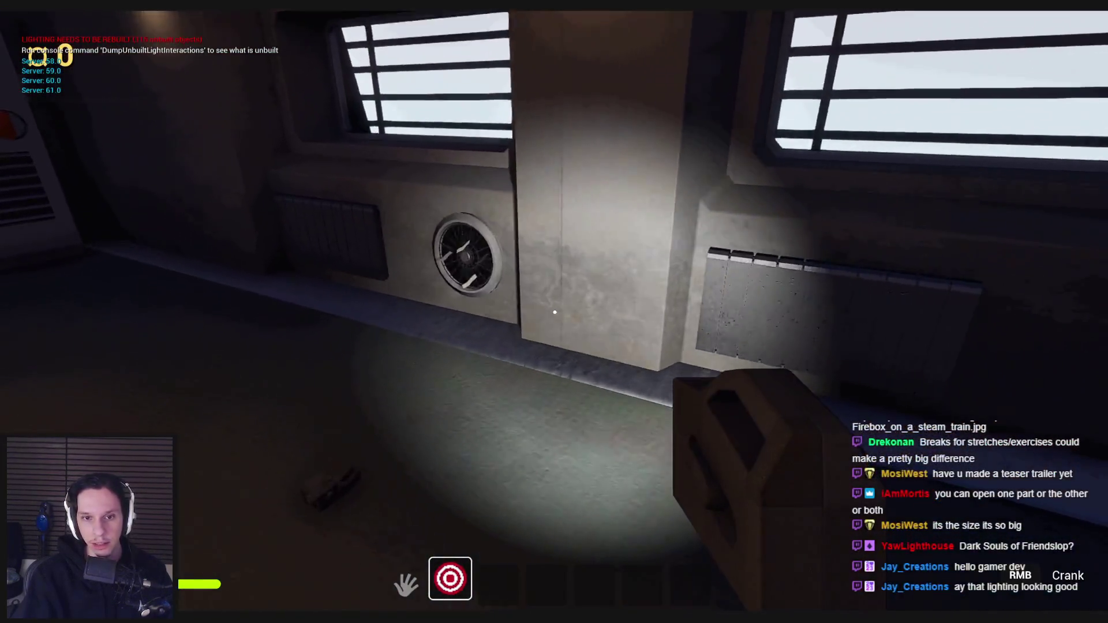
pyautogui.moveTo(555, 312)
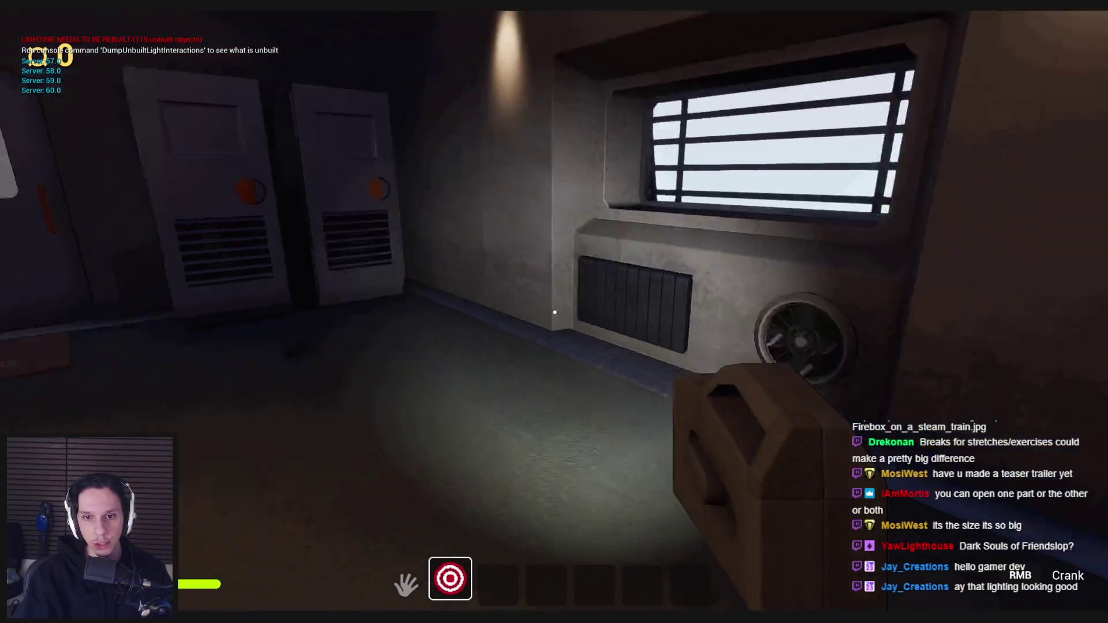
pyautogui.press('w')
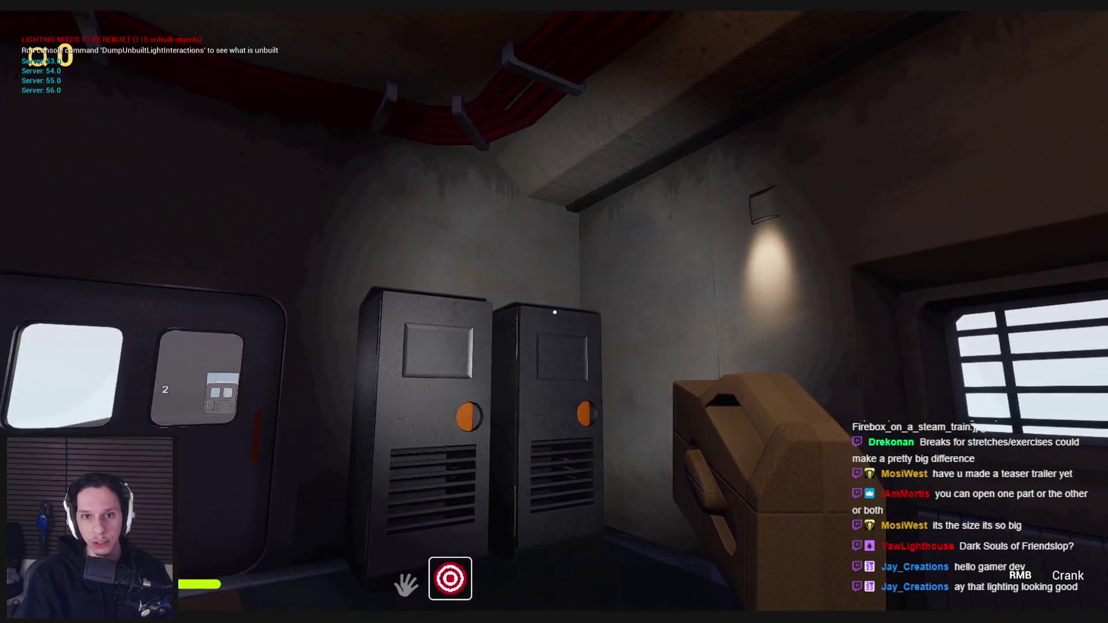
pyautogui.press('w')
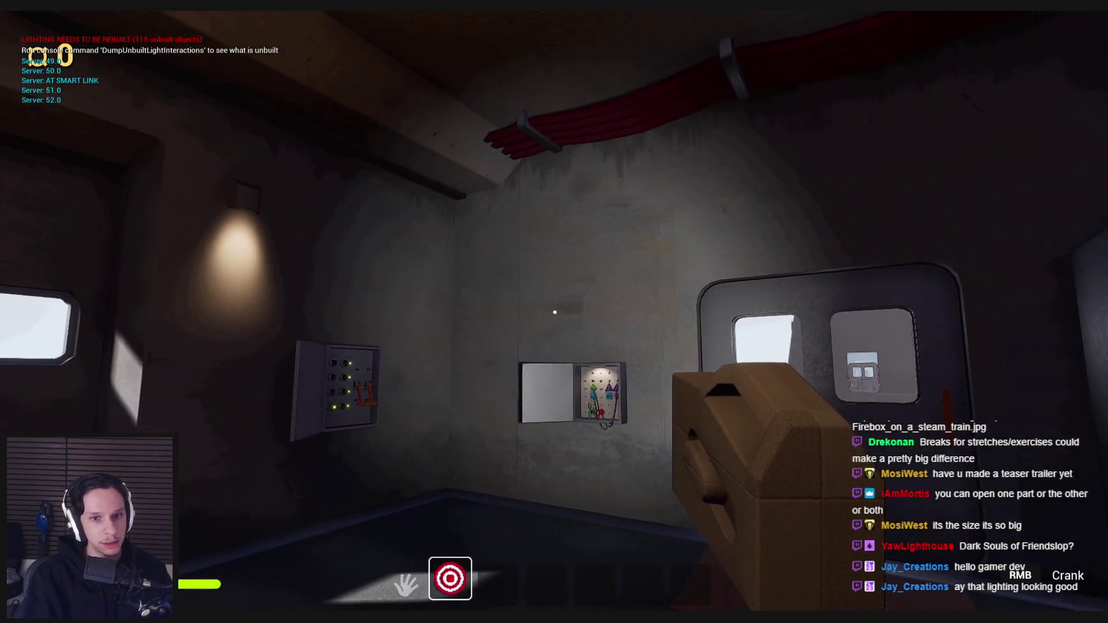
pyautogui.press('w')
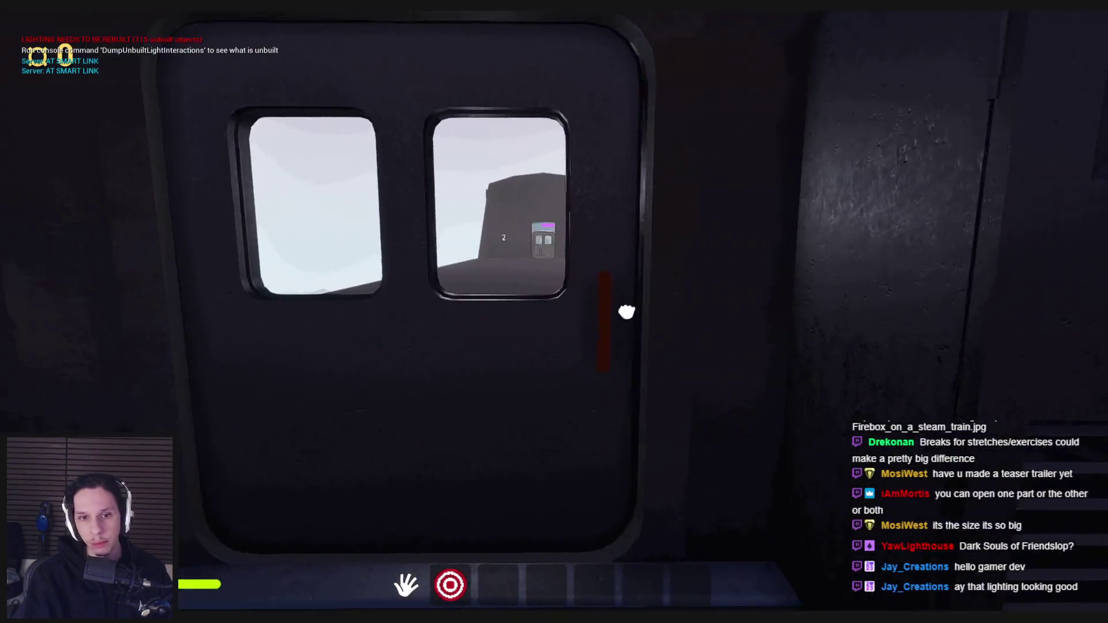
# Open the door with two windows, then walk to the boiler and climb the stairs to the window
pyautogui.click(555, 312)
pyautogui.press('w')
pyautogui.press('s')
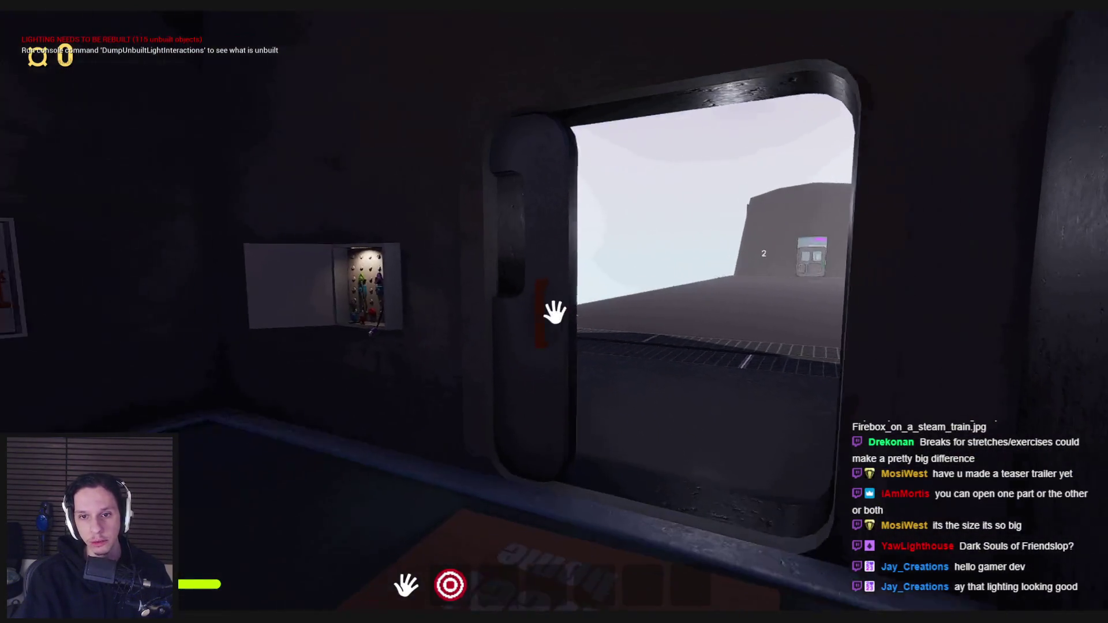
pyautogui.moveTo(555, 313)
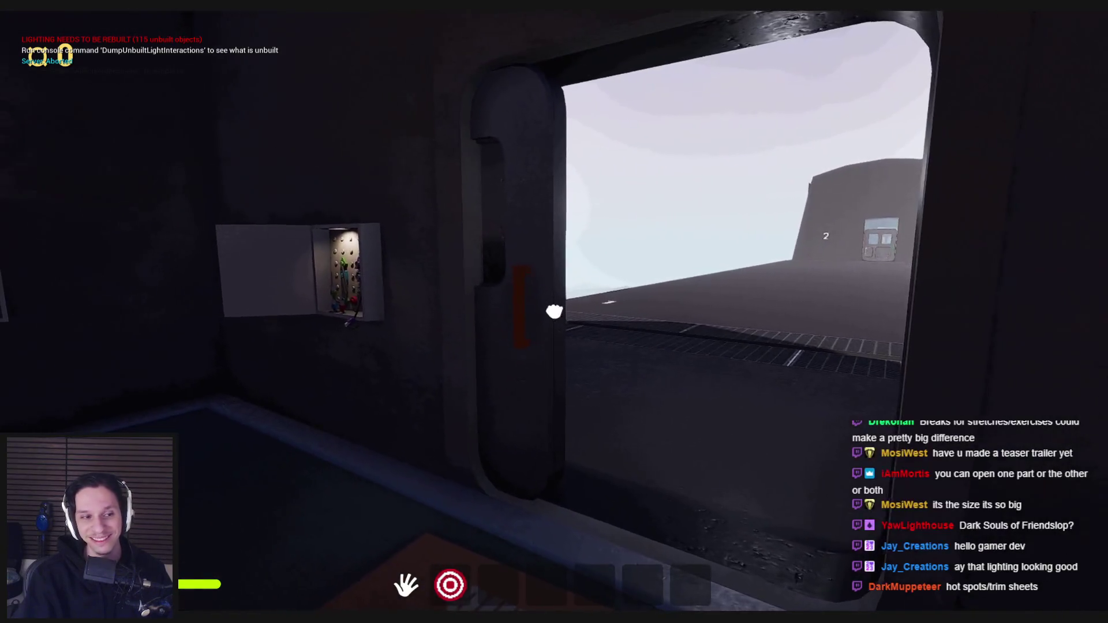
pyautogui.press('w')
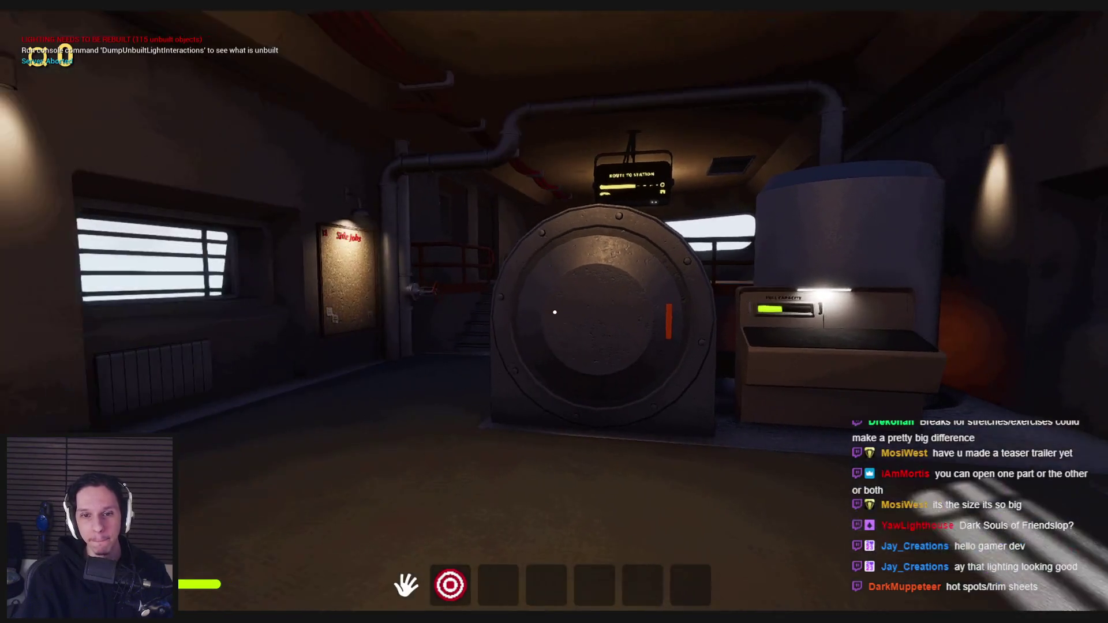
pyautogui.press('w')
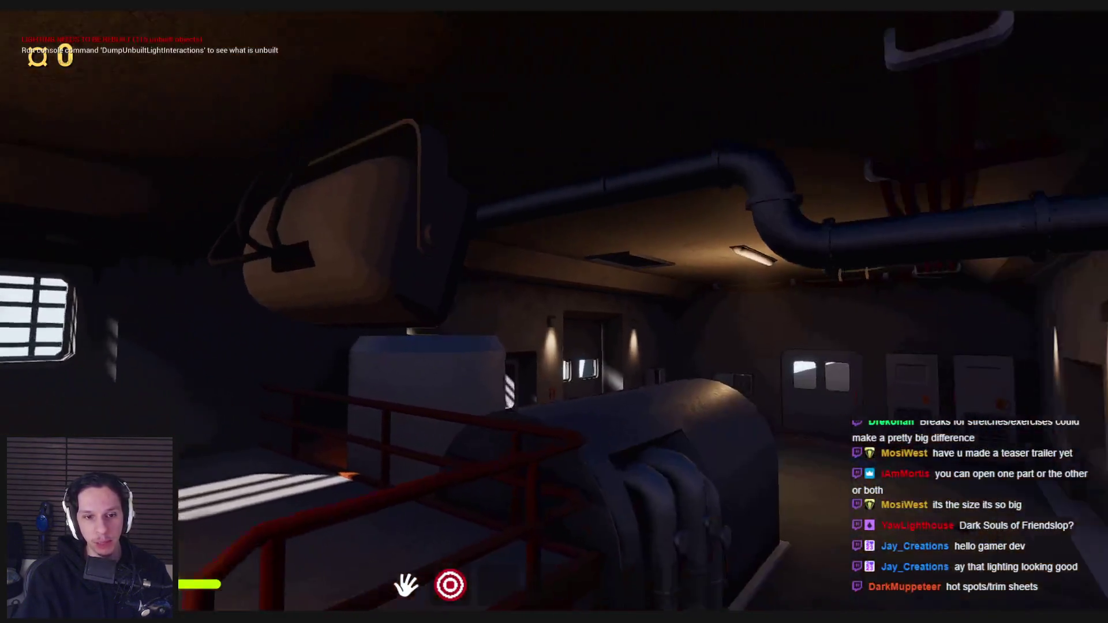
# Carry and drop the gear and the box, walk to the cable-plug panel, and stop the playtest
pyautogui.click(547, 303)
pyautogui.press('w')
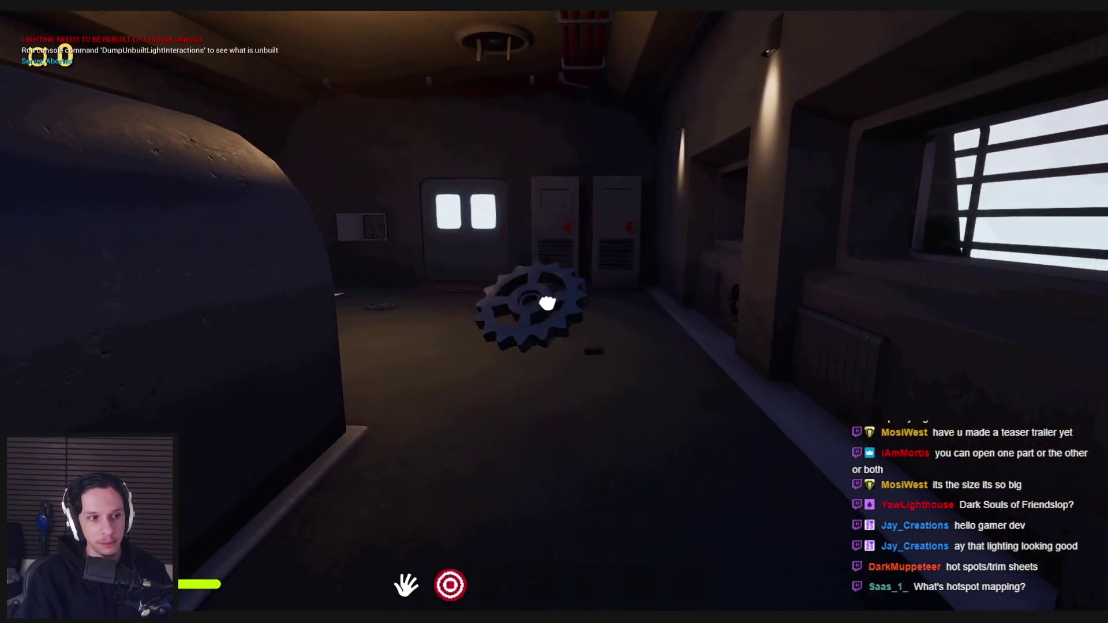
pyautogui.click(547, 303)
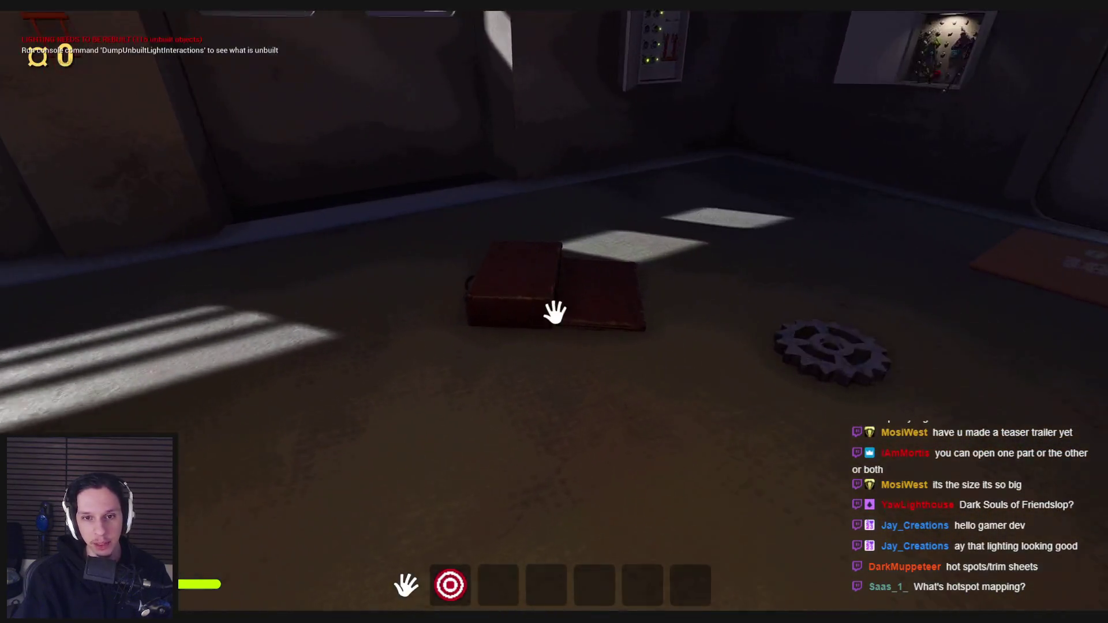
pyautogui.click(555, 312)
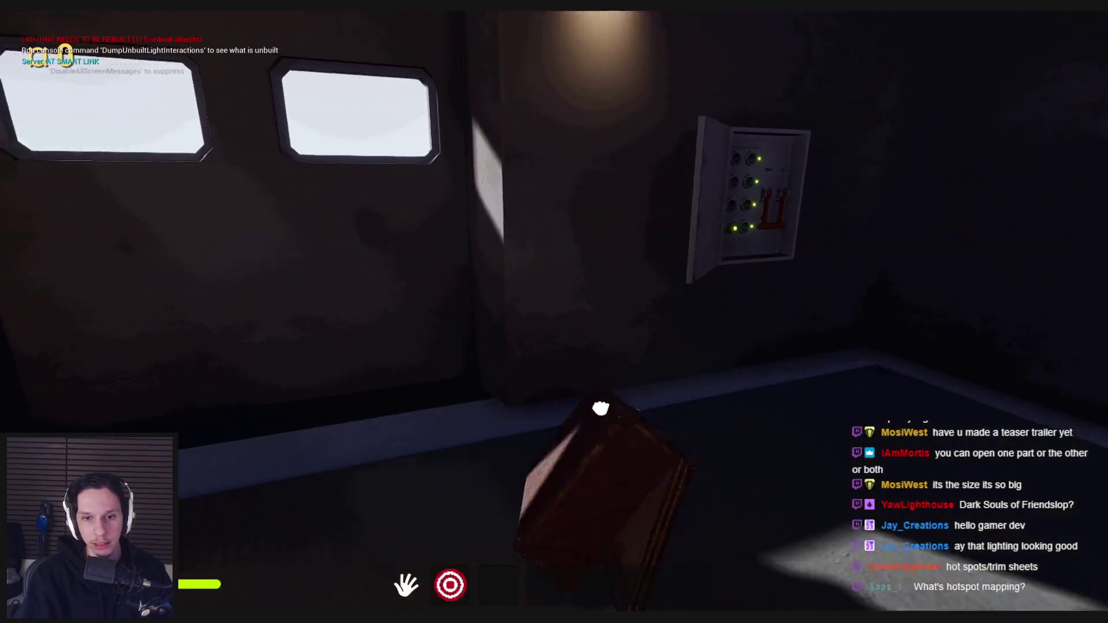
pyautogui.click(555, 312)
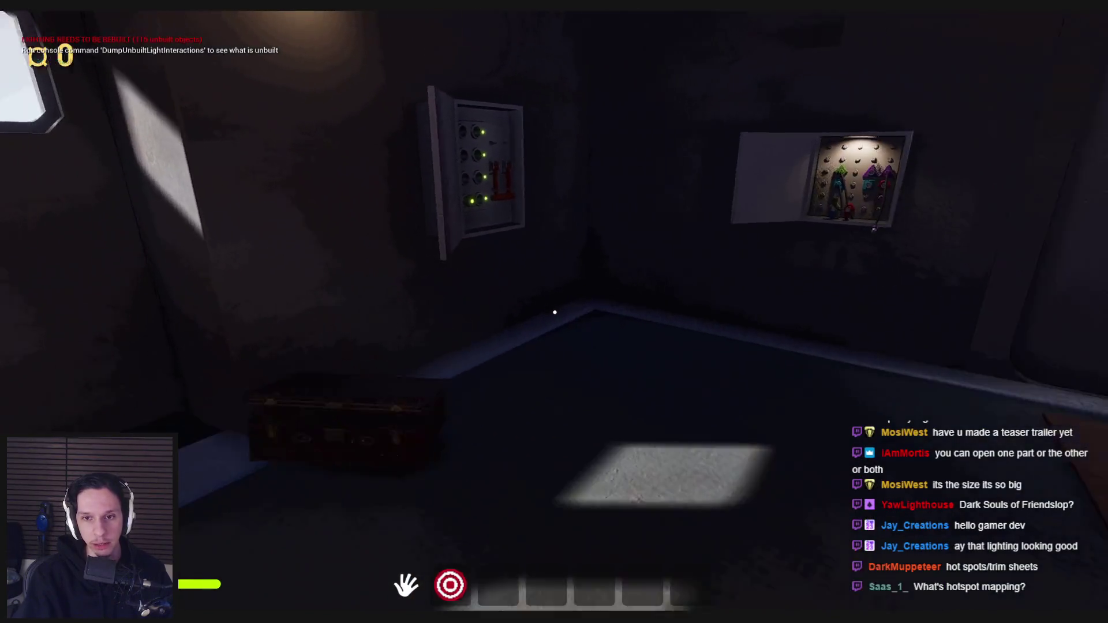
pyautogui.press('w')
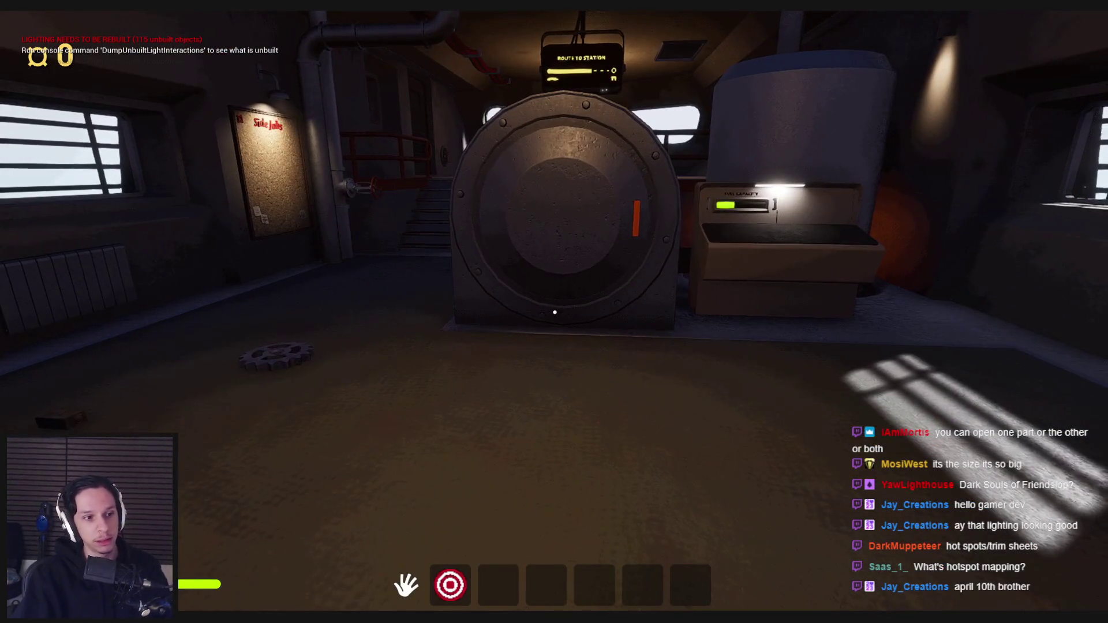
pyautogui.press('Escape')
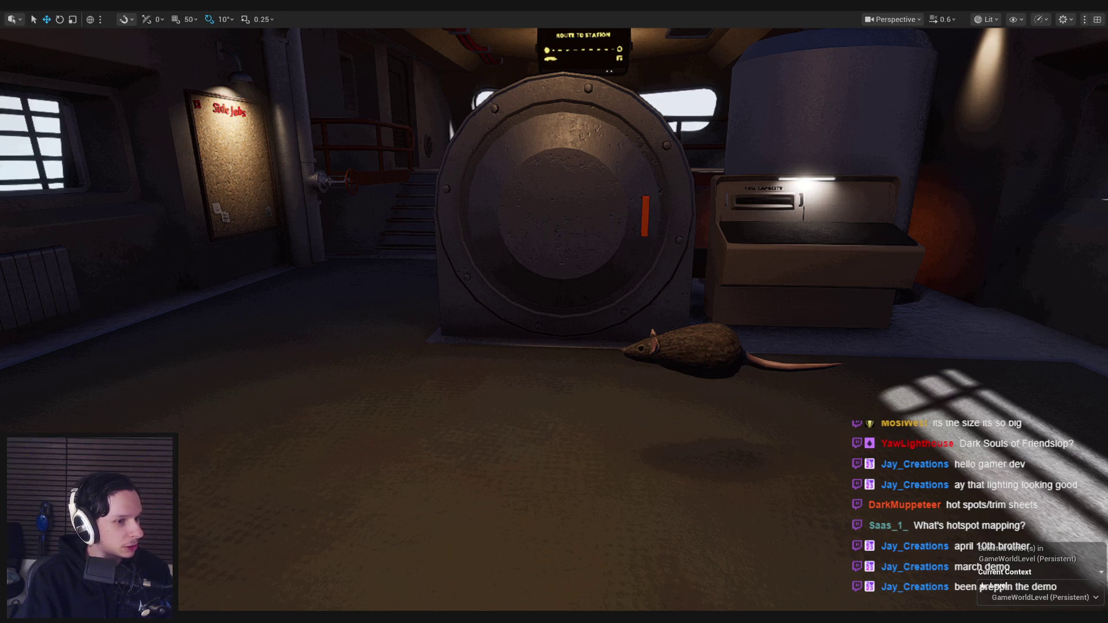
# Switch to the ArtStation artwork page open in the browser
pyautogui.hotkey('alt', 'Tab')
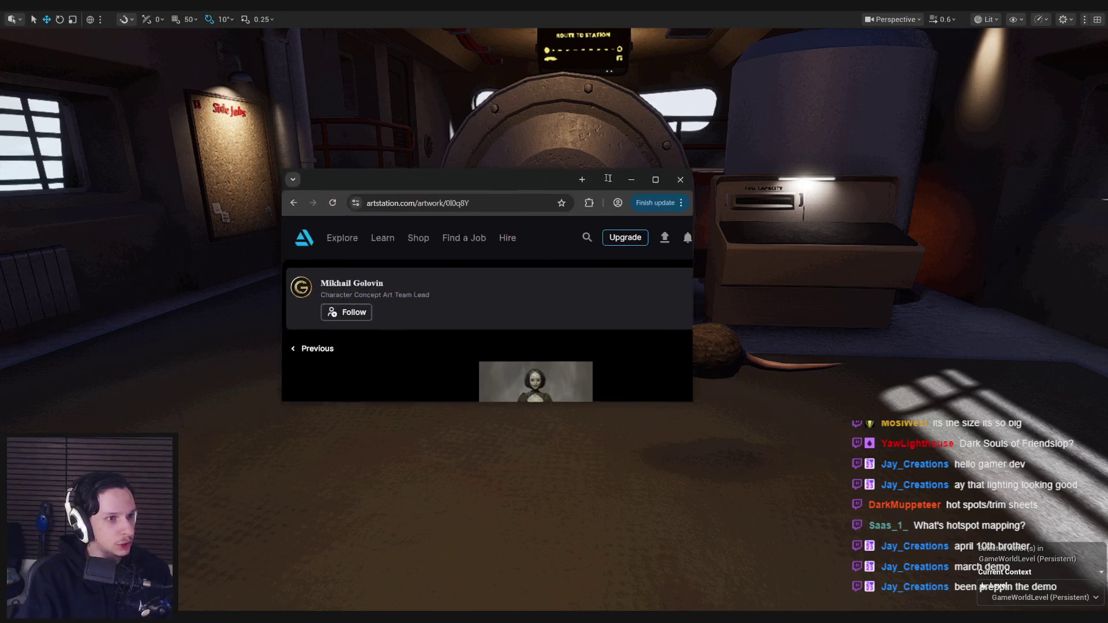
# Maximize the browser and go back from the artwork page to the 'Learning' collection
pyautogui.doubleClick(587, 175)
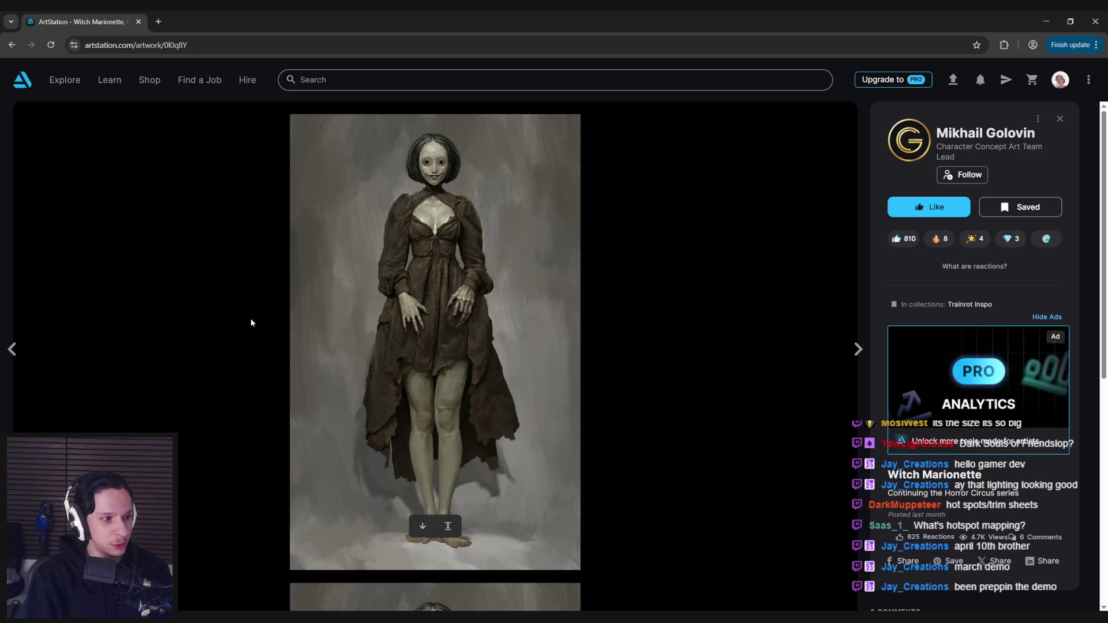
pyautogui.scroll(-7, 251, 322)
pyautogui.scroll(6, 251, 322)
pyautogui.scroll(1, 251, 322)
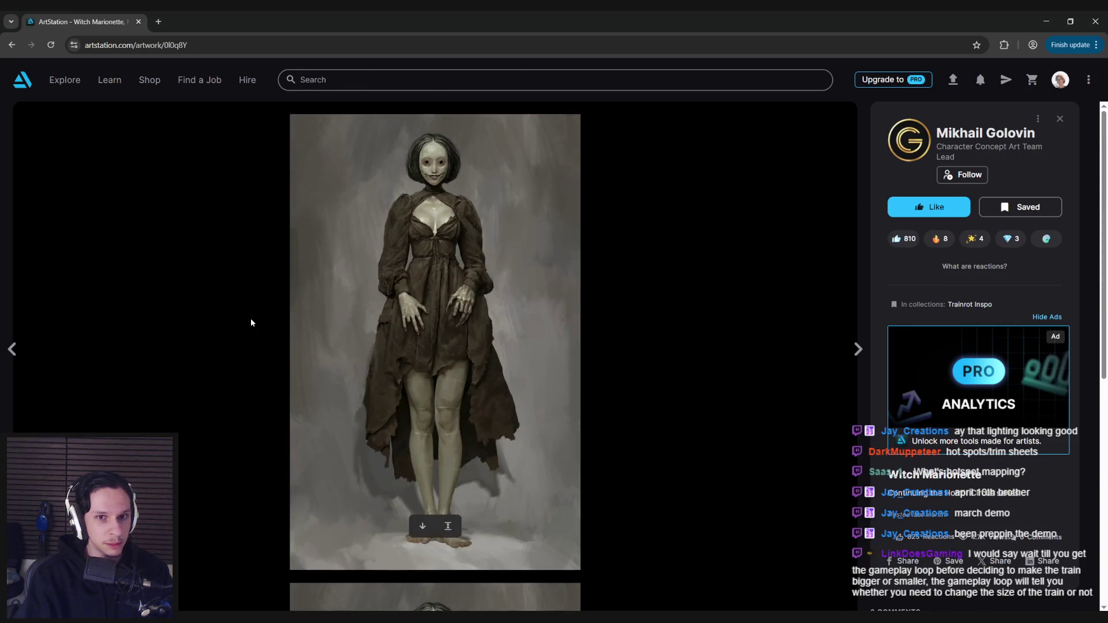
pyautogui.hotkey('alt', 'Left')
pyautogui.hotkey('alt', 'Tab')
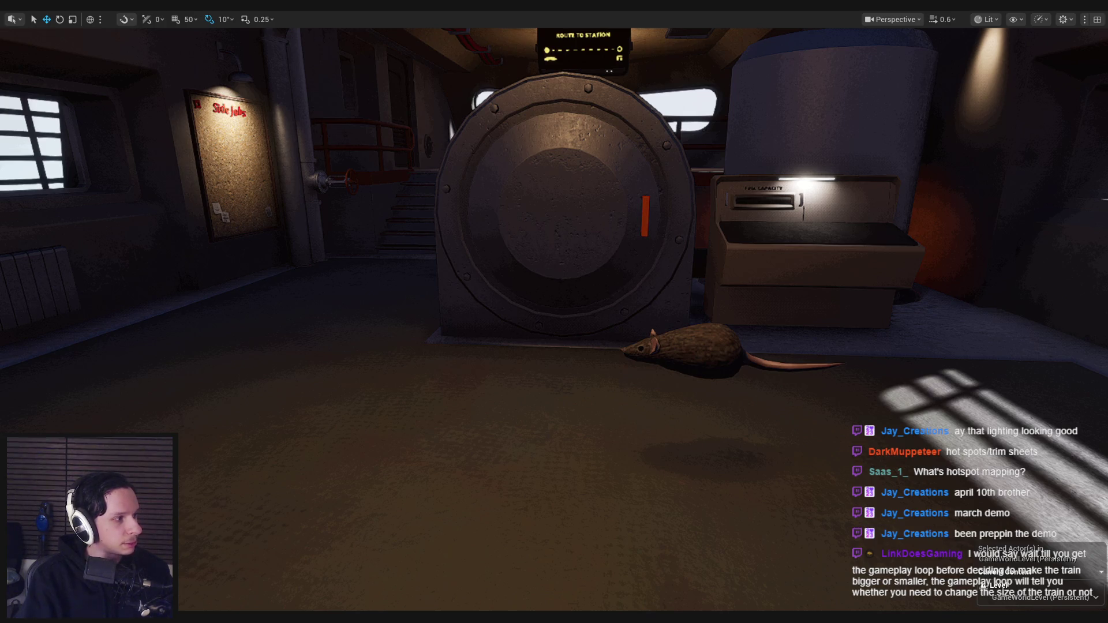
pyautogui.hotkey('alt', 'Tab')
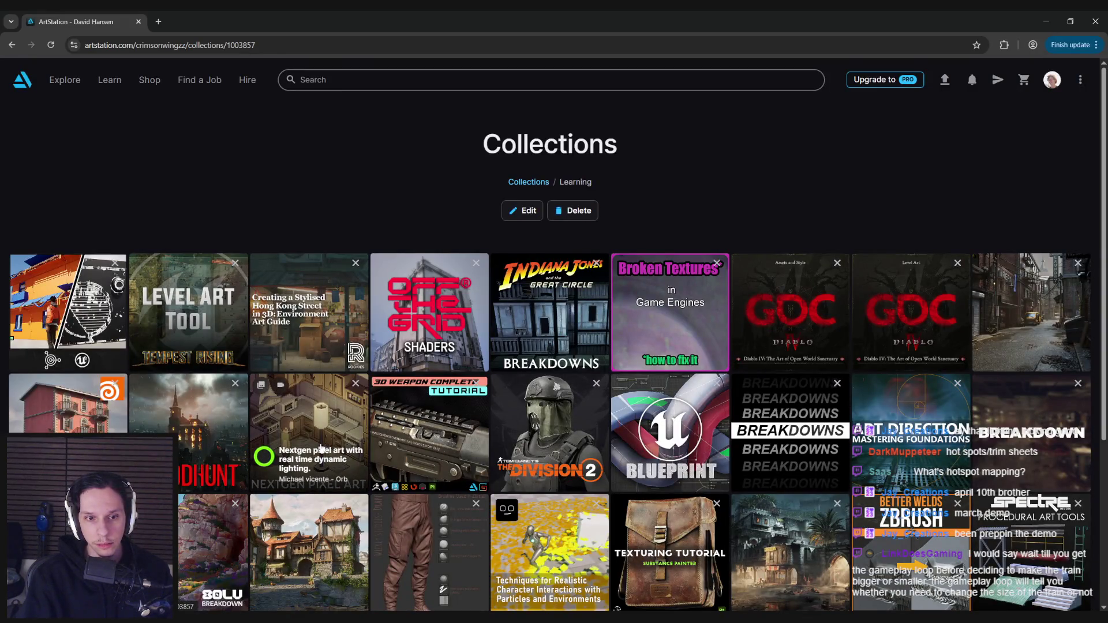
# Scroll the collection and open 'Substance Hotspot Texture Experiments', dismissing the feedback popup
pyautogui.scroll(-1, 321, 449)
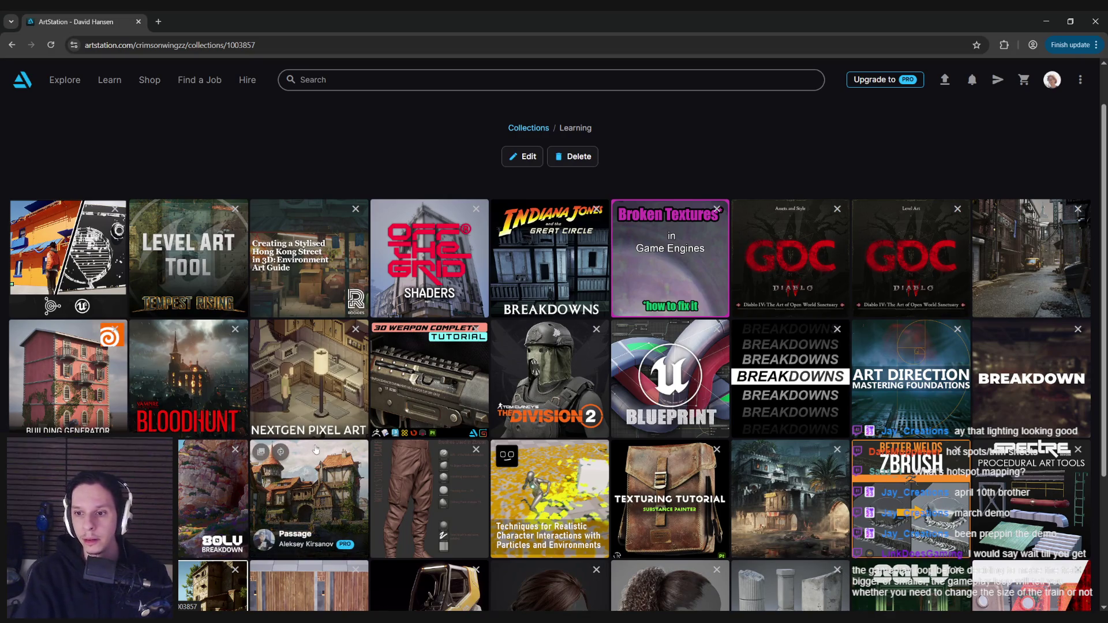
pyautogui.scroll(-1, 316, 450)
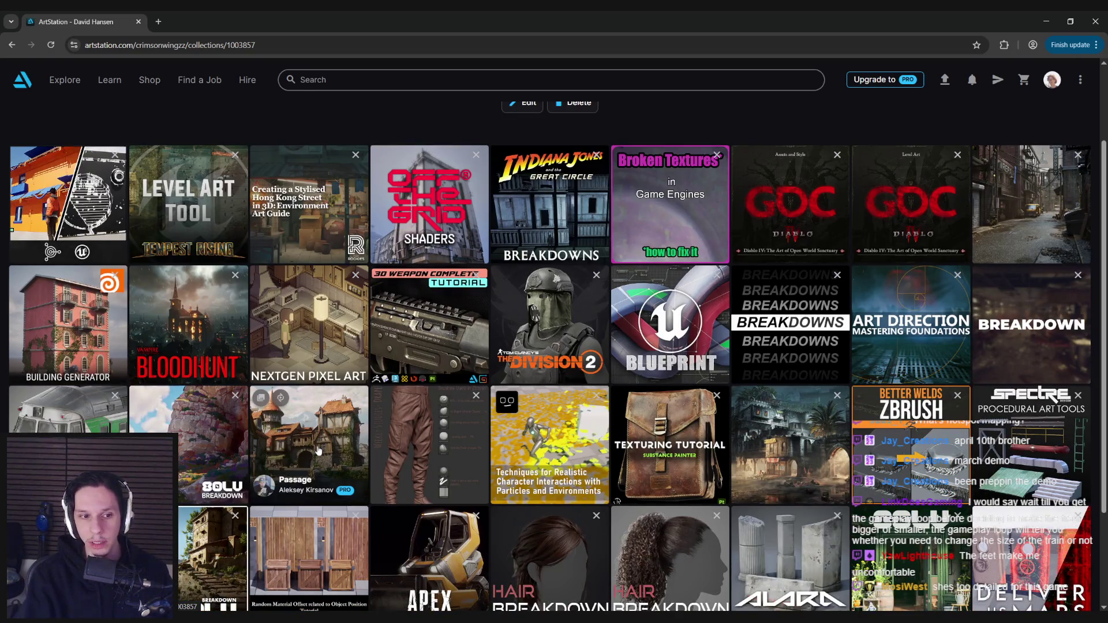
pyautogui.scroll(-2, 318, 451)
pyautogui.scroll(-1, 318, 451)
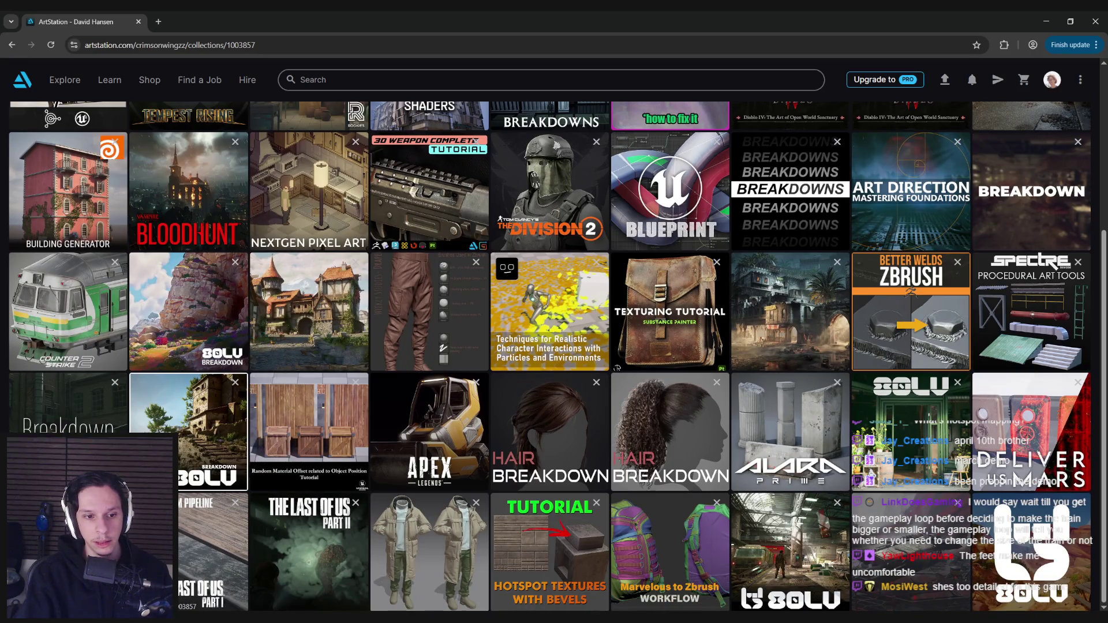
pyautogui.click(223, 399)
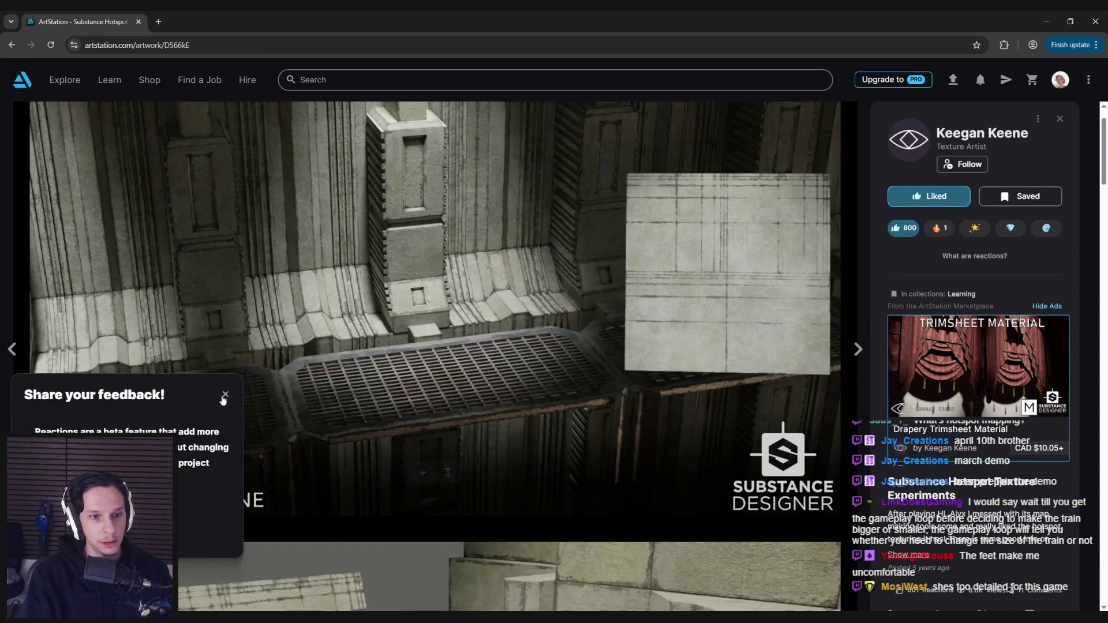
pyautogui.click(224, 398)
# Scroll through the hotspot texture renders, then minimize the browser
pyautogui.scroll(-6, 393, 421)
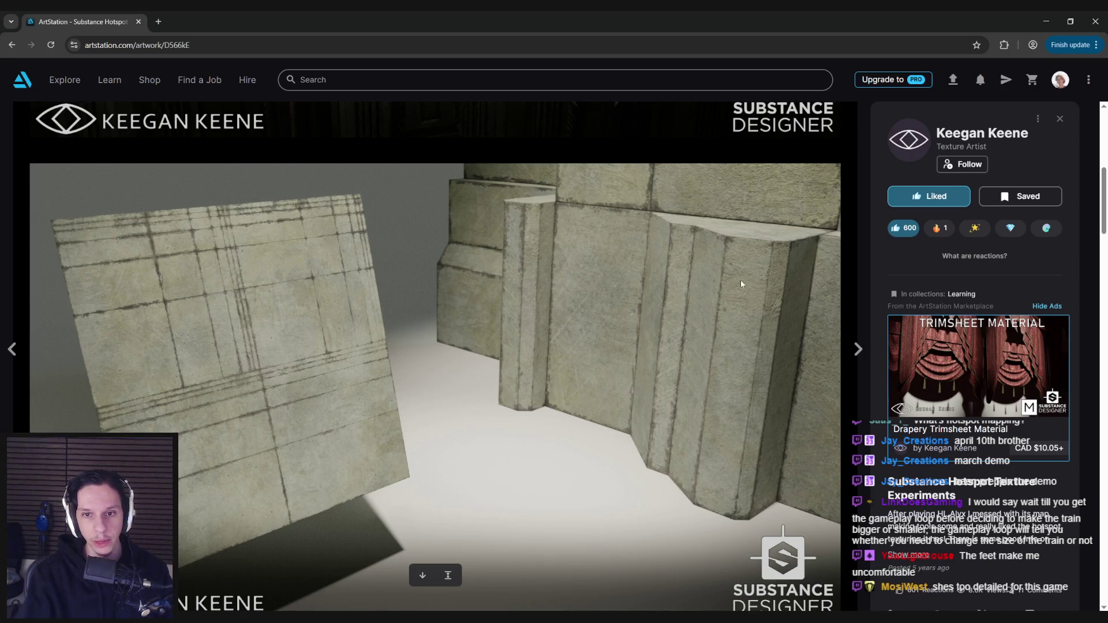
pyautogui.scroll(-10, 750, 288)
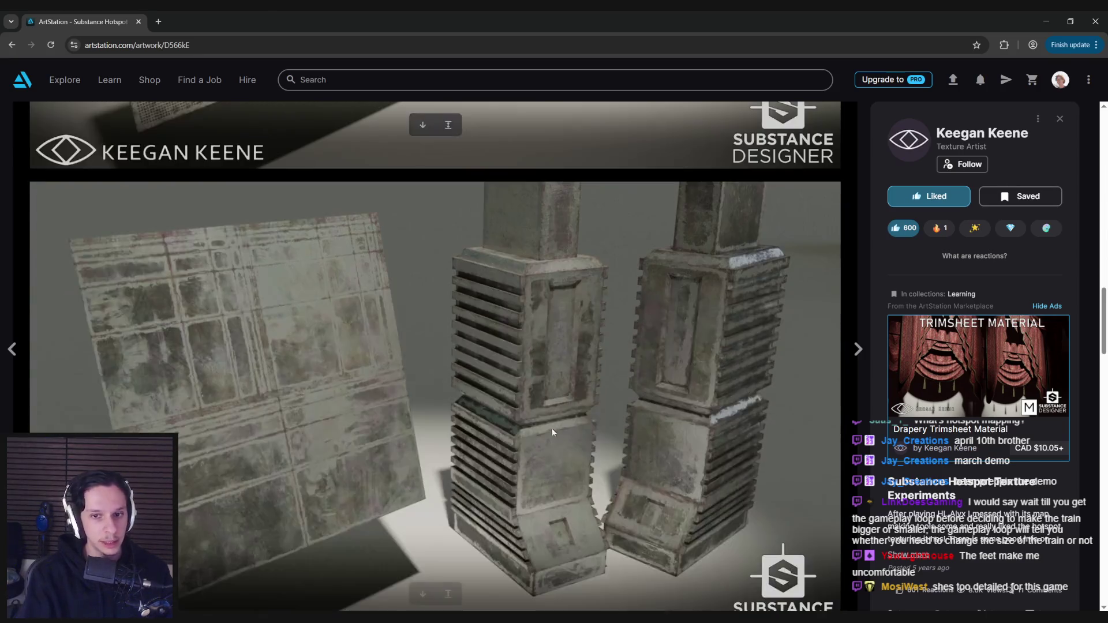
pyautogui.press('super+Down')
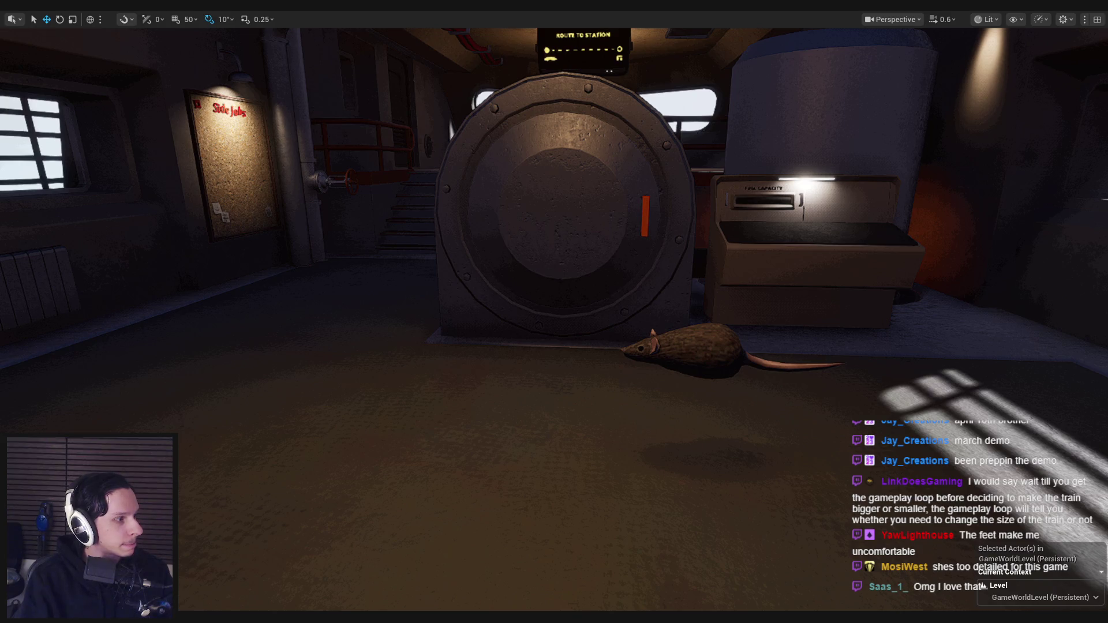
# Bring back ArtStation, scroll the Half-Life: Alyx pipe, stair and rock images, then return to Unreal
pyautogui.hotkey('alt', 'Tab')
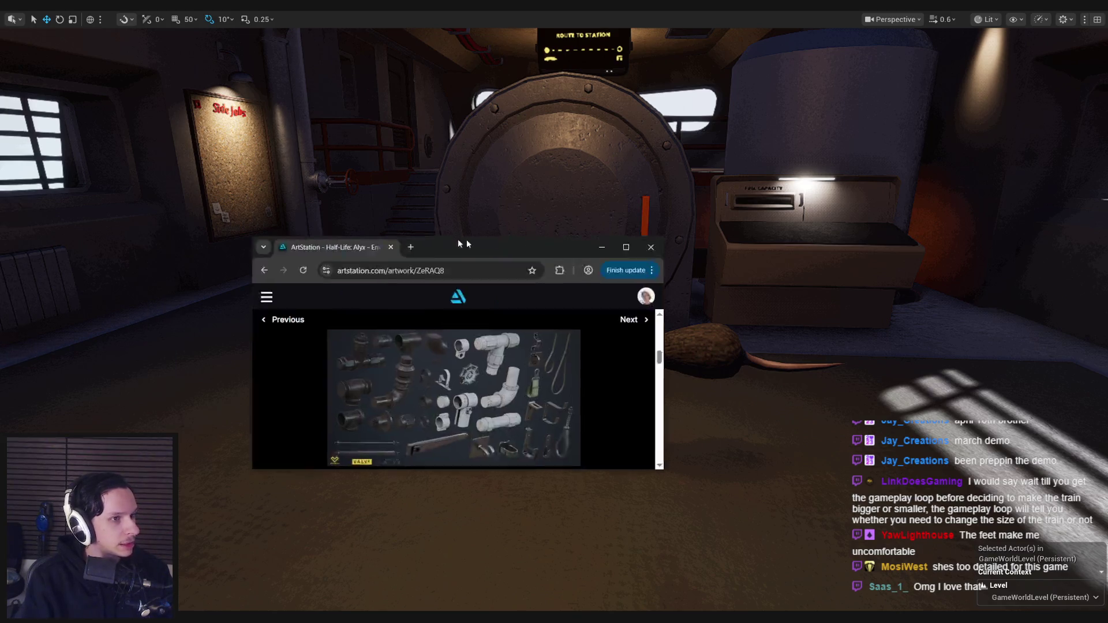
pyautogui.scroll(-5, 471, 402)
pyautogui.scroll(2, 470, 402)
pyautogui.scroll(5, 471, 402)
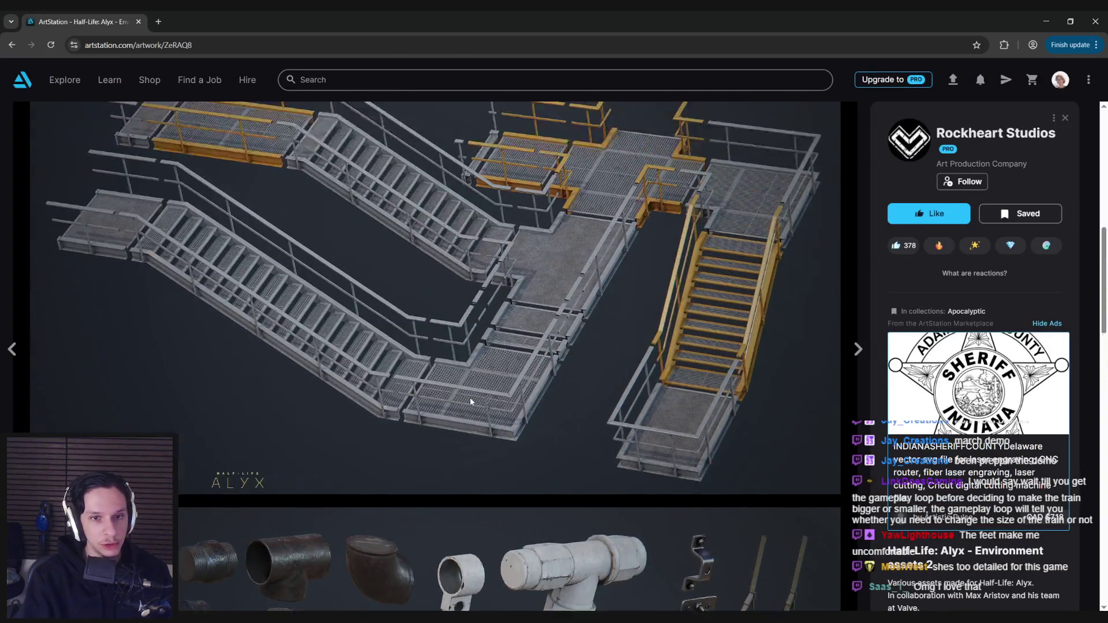
pyautogui.scroll(-8, 492, 318)
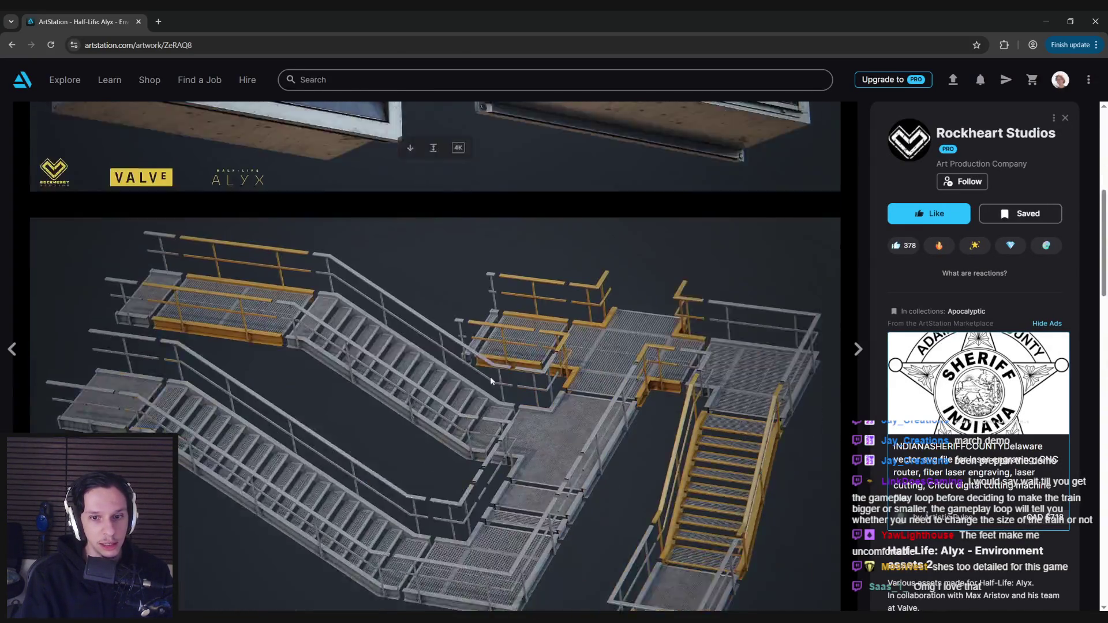
pyautogui.scroll(-6, 492, 320)
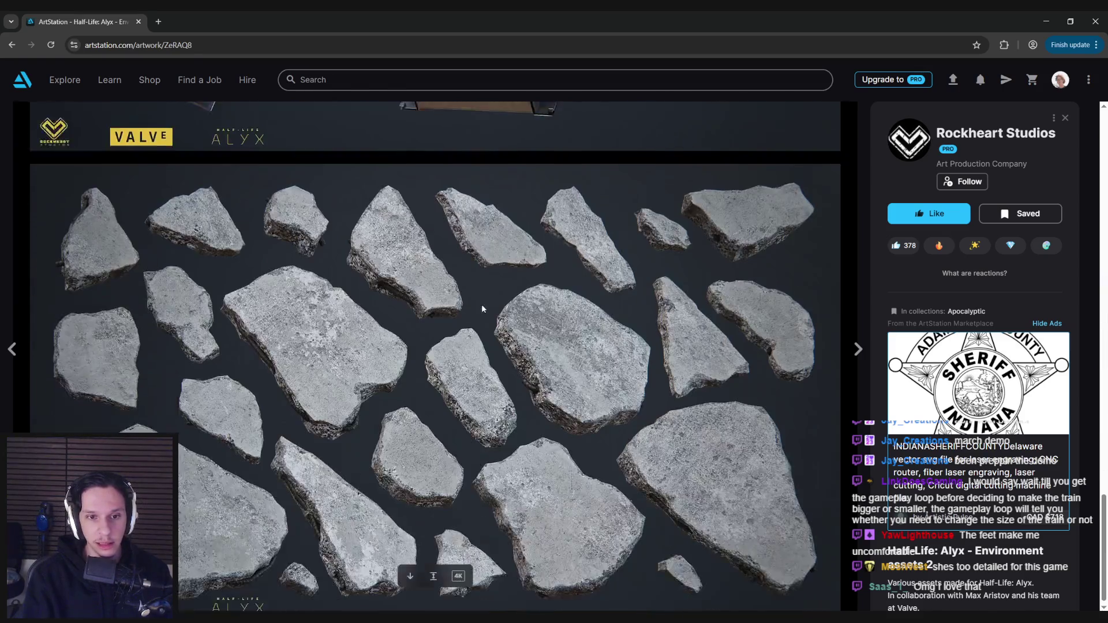
pyautogui.hotkey('alt', 'Tab')
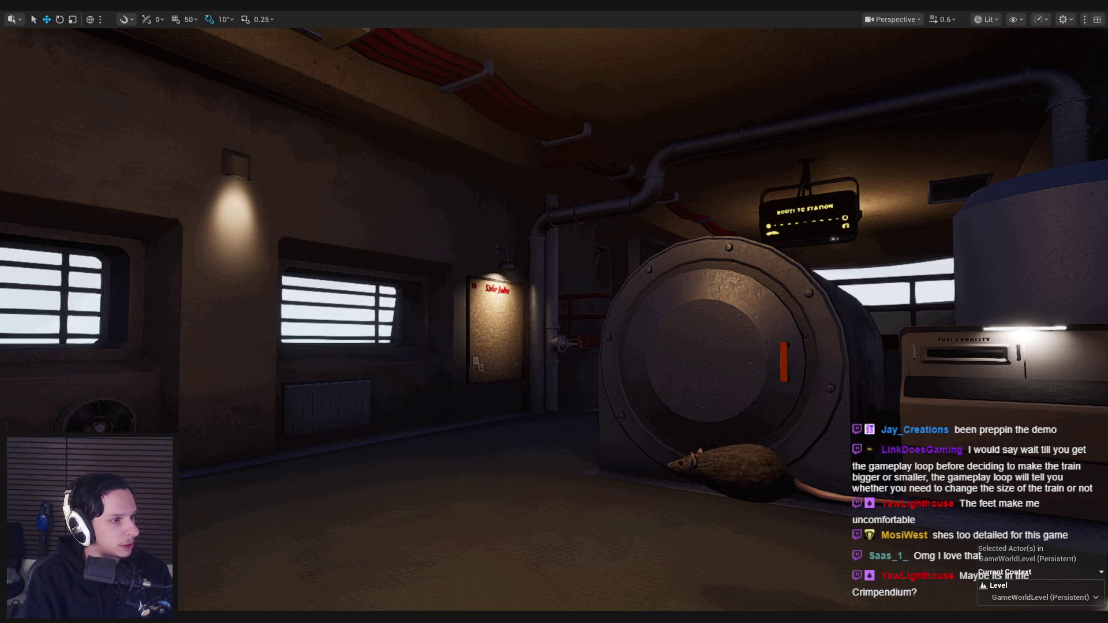
# Fly the camera around the carriage past the rear door, checking the Playable Proof of Concept notes, to overlook the furnace
pyautogui.press('w')
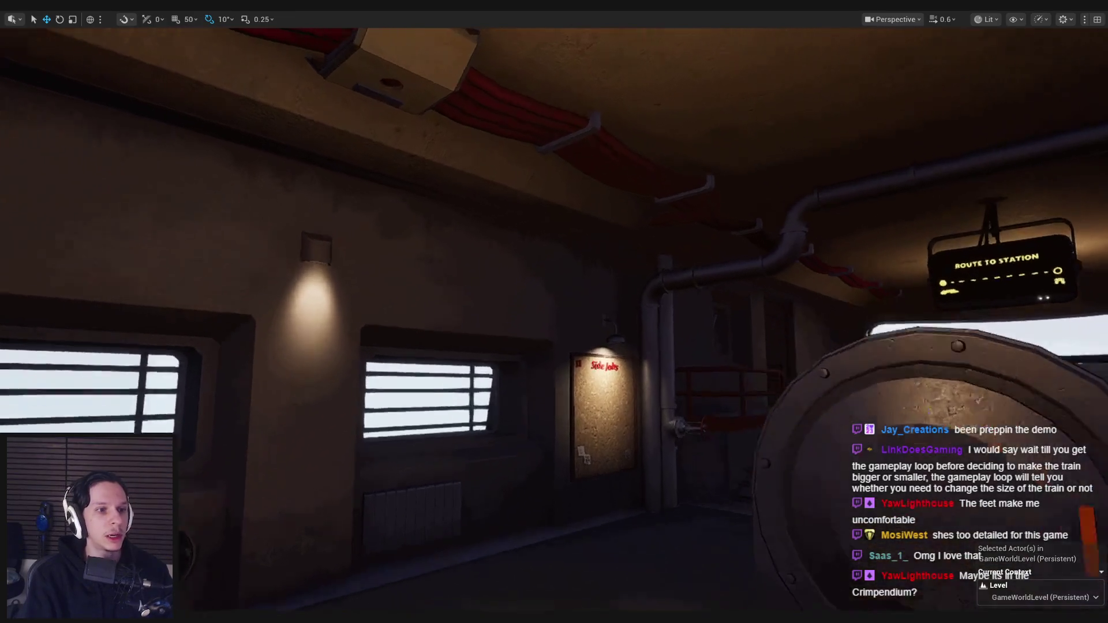
pyautogui.press('w')
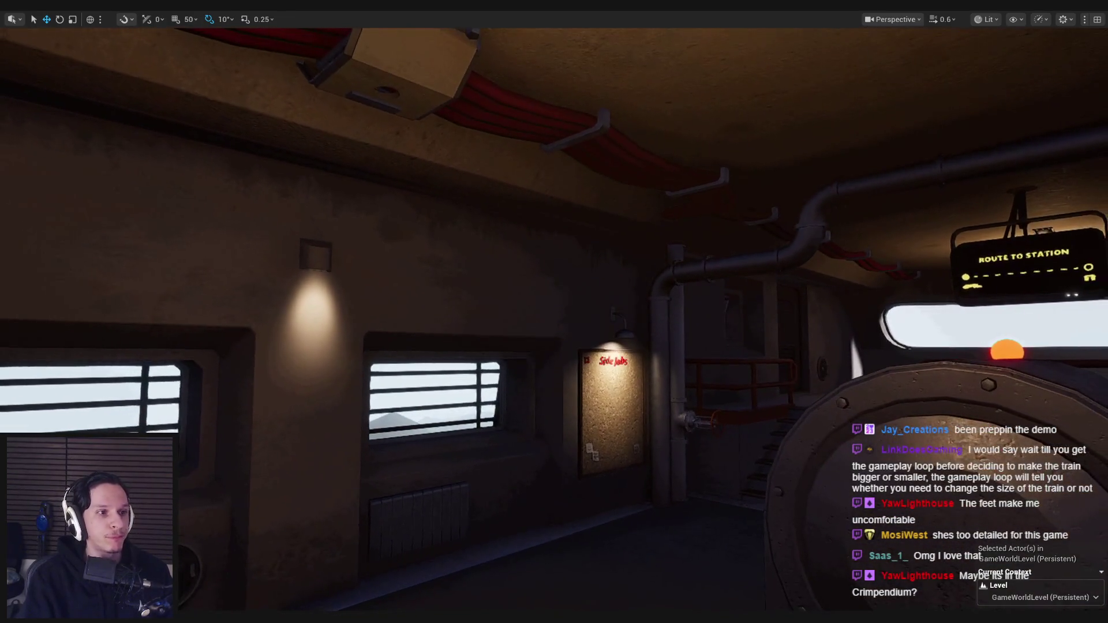
pyautogui.press('w')
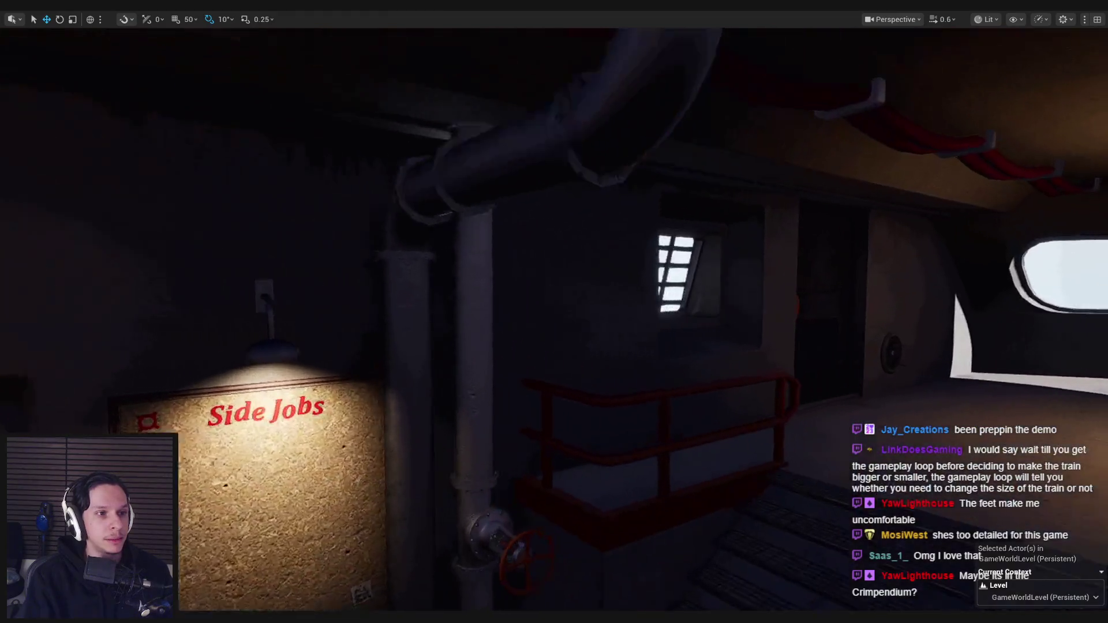
pyautogui.press('w')
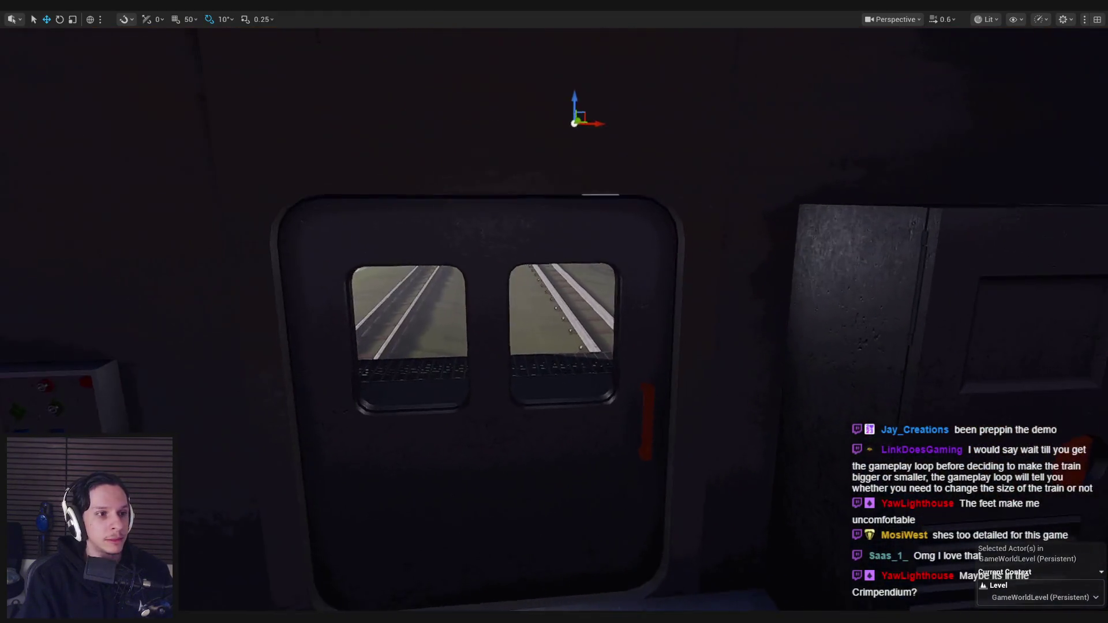
pyautogui.press('w')
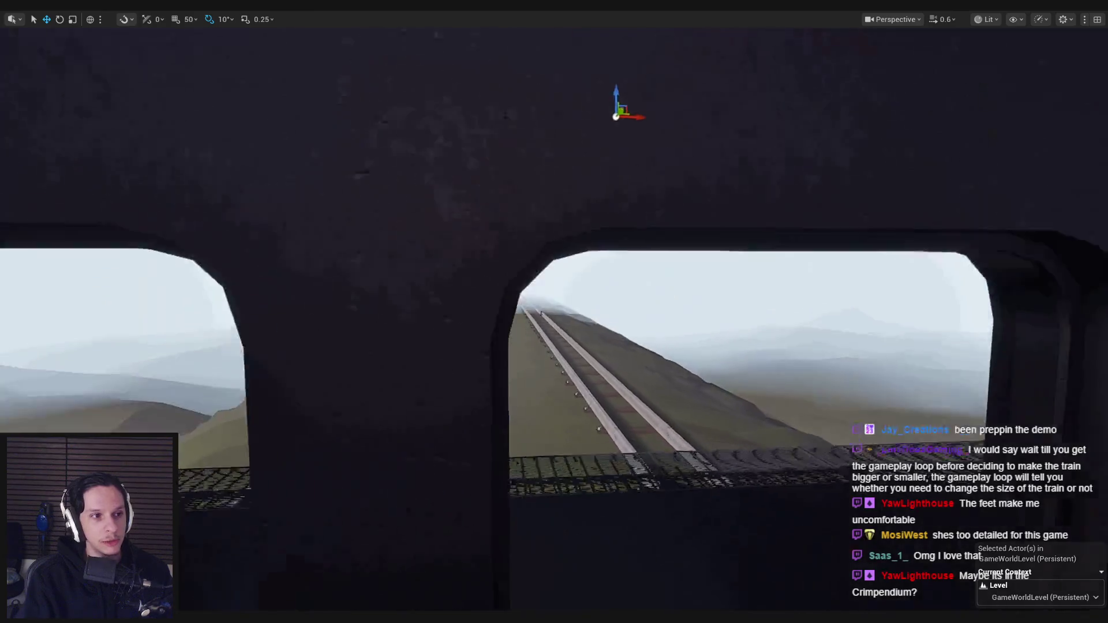
pyautogui.press('w')
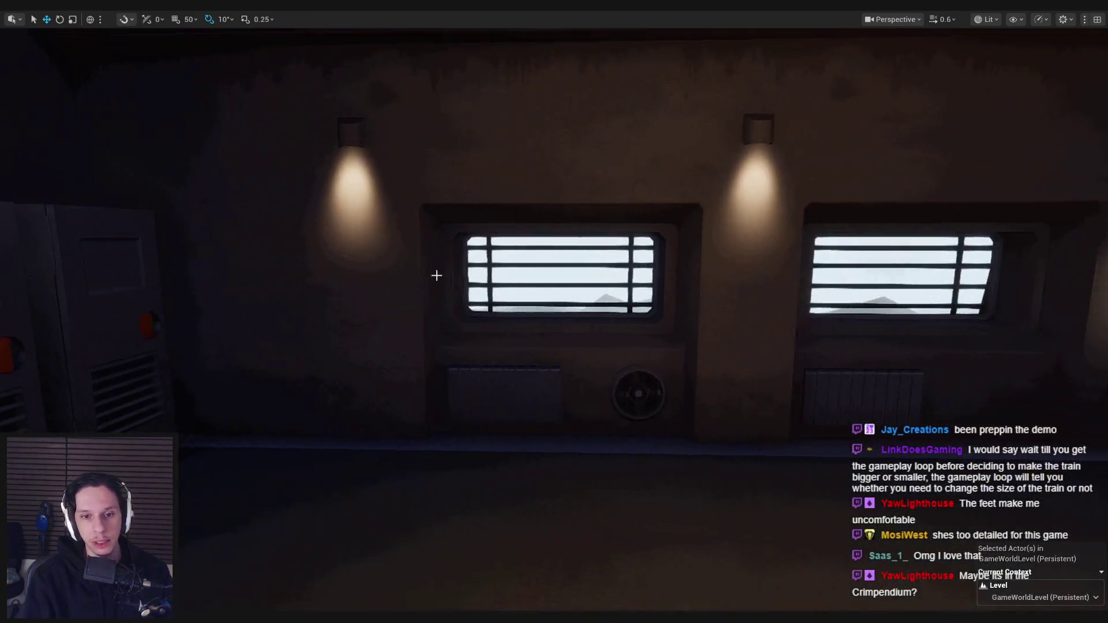
pyautogui.hotkey('alt', 'Tab')
pyautogui.hotkey('alt', 'Tab')
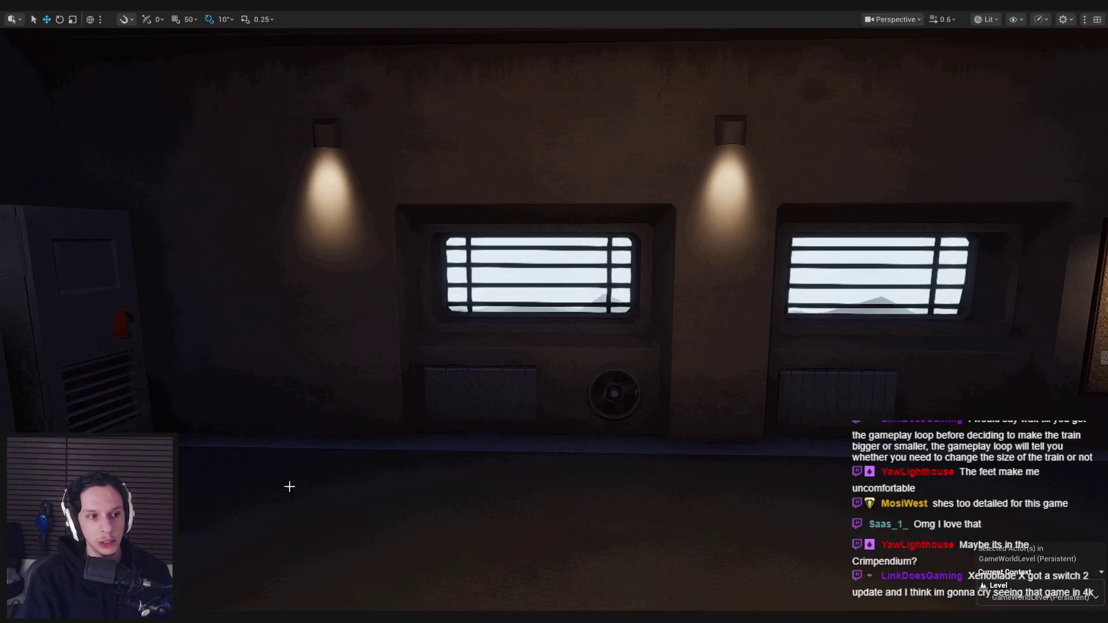
pyautogui.press('w')
pyautogui.press('w')
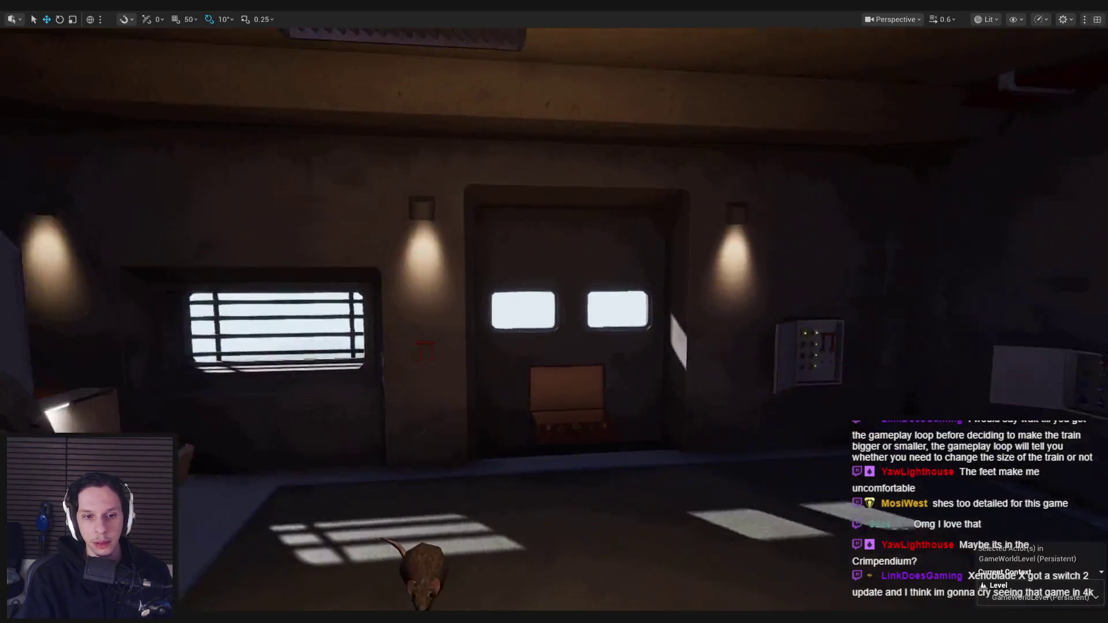
pyautogui.press('w')
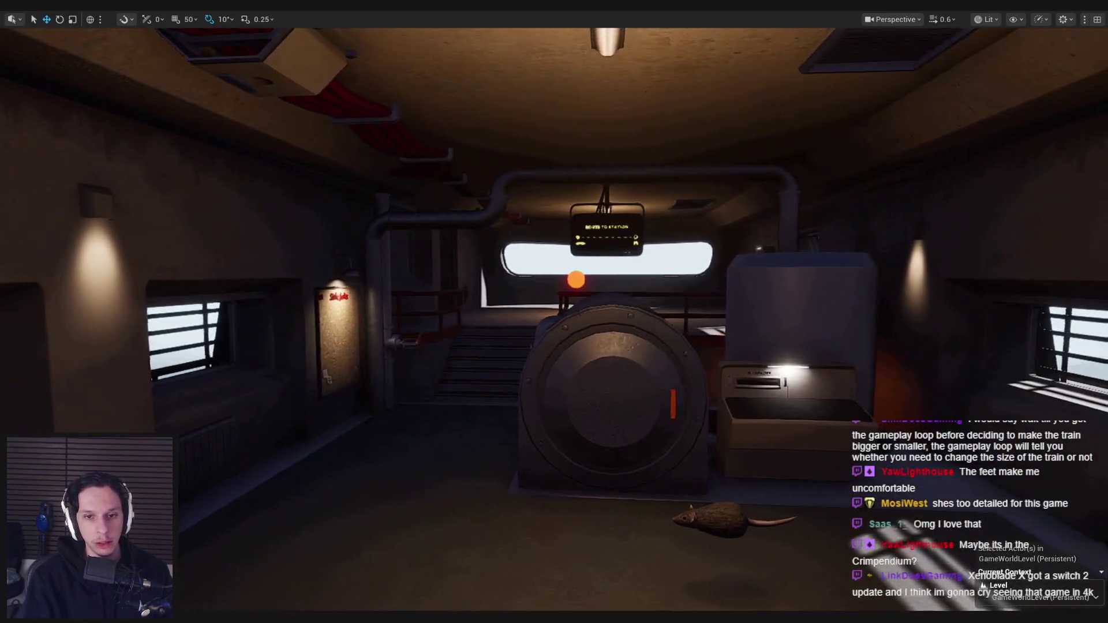
pyautogui.press('s')
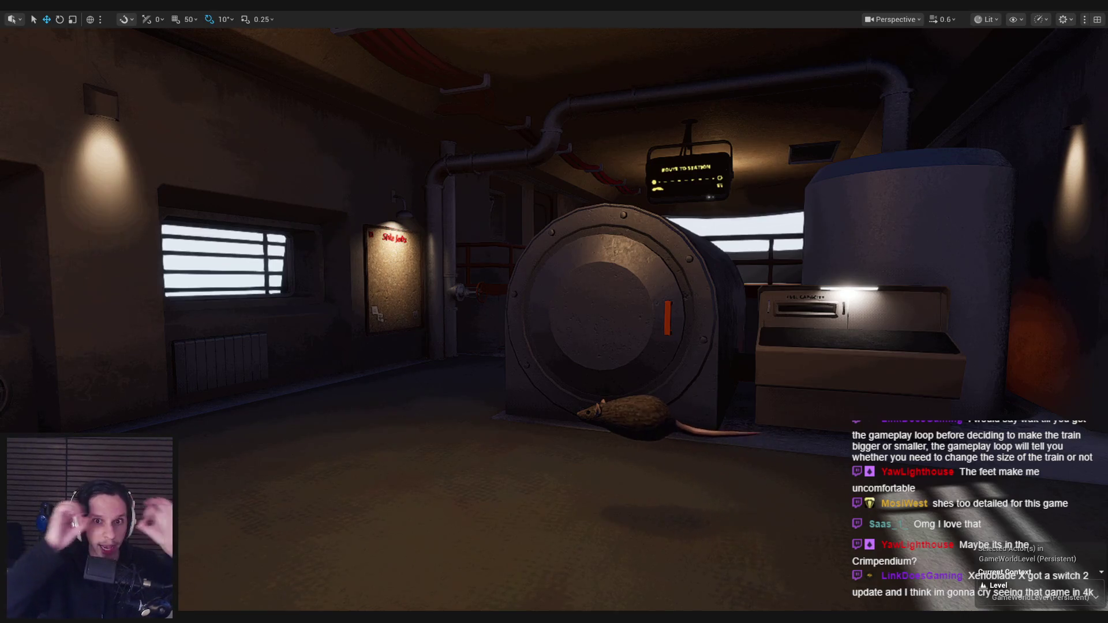
# Look around the barred wall windows, select the train car, and restore the full editor layout
pyautogui.moveTo(475, 330)
pyautogui.mouseDown()
pyautogui.moveTo(427, 335)
pyautogui.moveTo(498, 341)
pyautogui.moveTo(487, 342)
pyautogui.mouseUp()
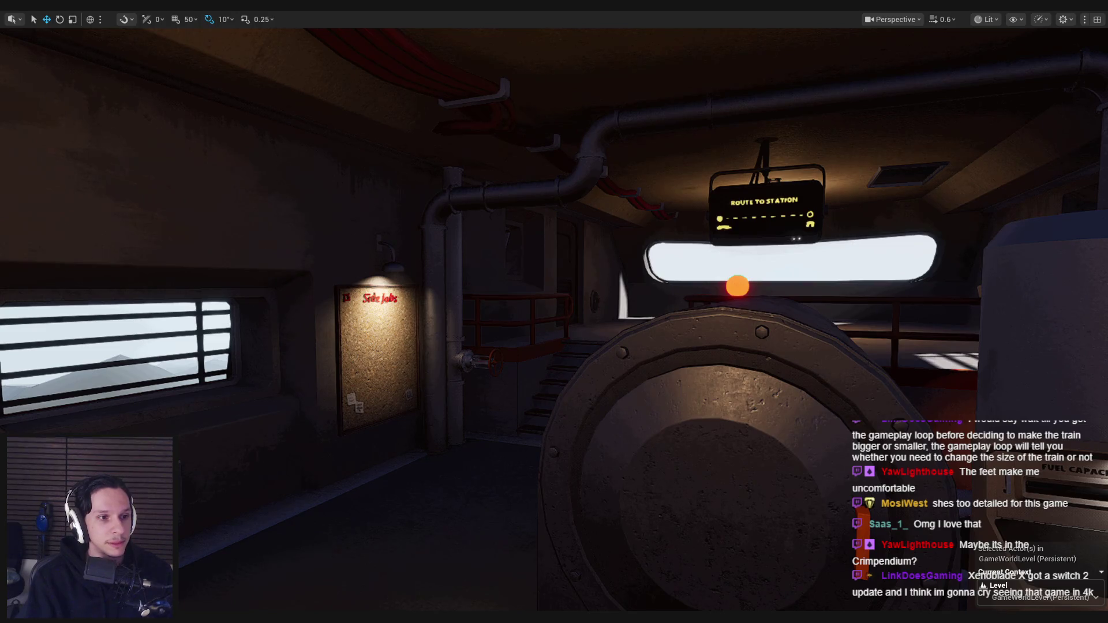
pyautogui.moveTo(186, 300)
pyautogui.mouseDown()
pyautogui.moveTo(222, 294)
pyautogui.moveTo(122, 296)
pyautogui.mouseUp()
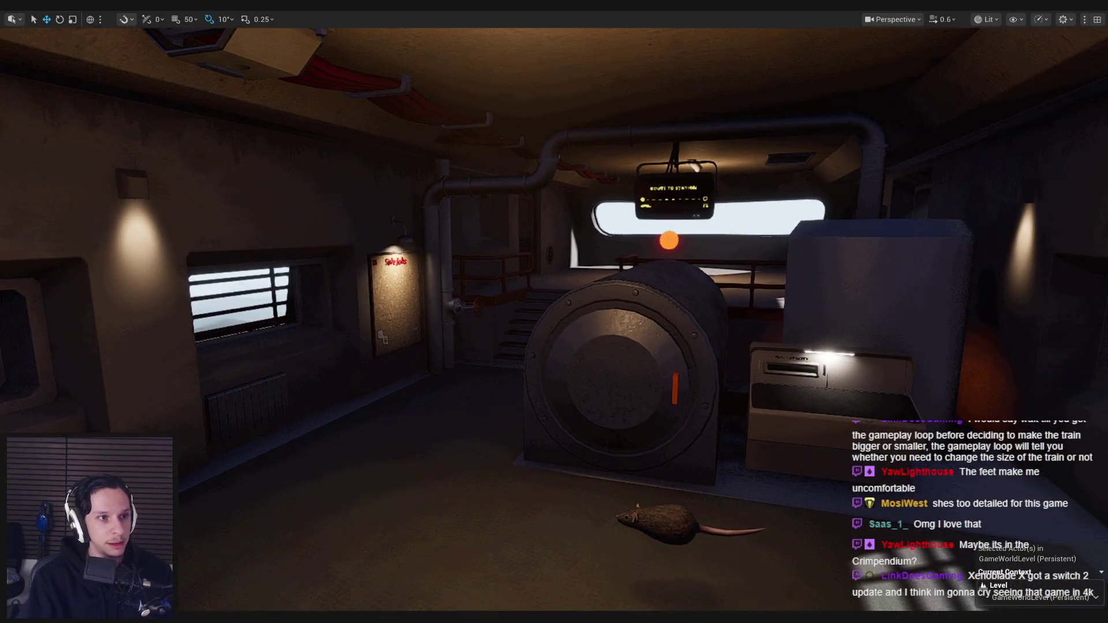
pyautogui.moveTo(43, 300)
pyautogui.mouseDown()
pyautogui.moveTo(171, 303)
pyautogui.moveTo(165, 190)
pyautogui.moveTo(11, 195)
pyautogui.moveTo(196, 190)
pyautogui.mouseUp()
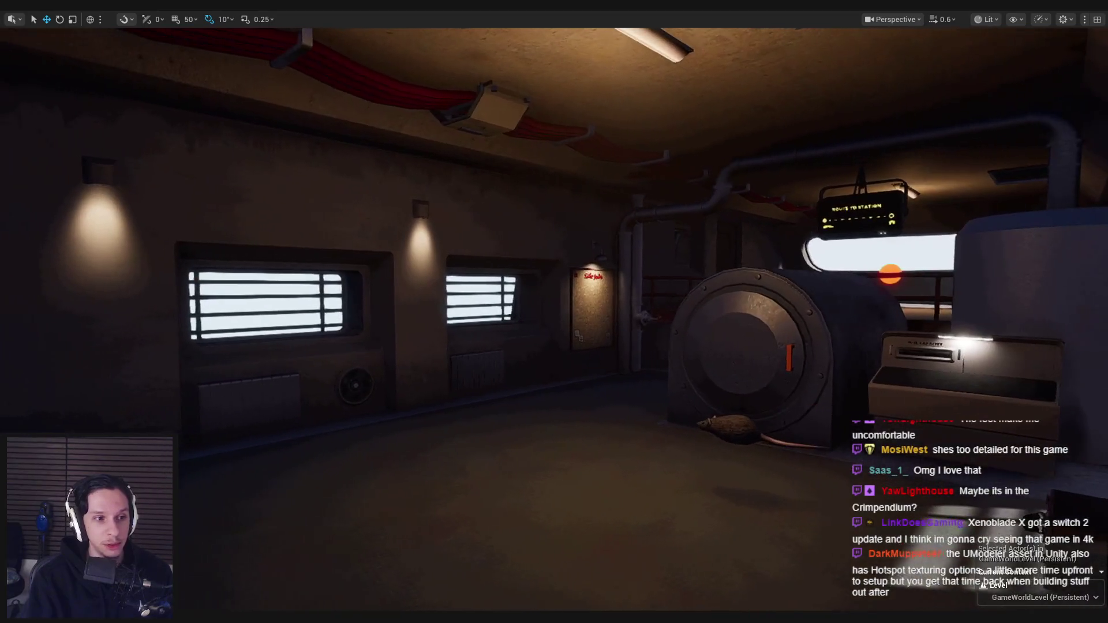
pyautogui.moveTo(269, 339); pyautogui.dragTo(320, 377)
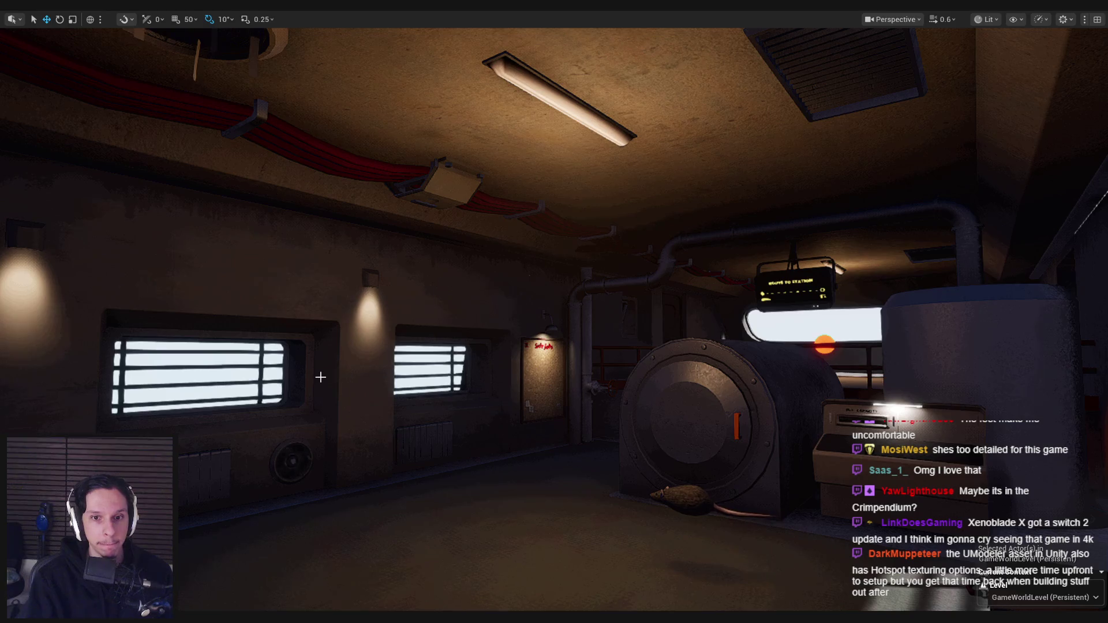
pyautogui.moveTo(304, 377)
pyautogui.mouseDown()
pyautogui.moveTo(300, 346)
pyautogui.moveTo(191, 370)
pyautogui.moveTo(300, 346)
pyautogui.moveTo(574, 333)
pyautogui.moveTo(590, 467)
pyautogui.moveTo(346, 231)
pyautogui.mouseUp()
pyautogui.moveTo(447, 109)
pyautogui.mouseDown()
pyautogui.moveTo(404, 116)
pyautogui.moveTo(398, 133)
pyautogui.moveTo(500, 340)
pyautogui.moveTo(491, 174)
pyautogui.mouseUp()
pyautogui.click(499, 340)
pyautogui.moveTo(436, 314)
pyautogui.mouseDown()
pyautogui.moveTo(335, 315)
pyautogui.moveTo(436, 314)
pyautogui.mouseUp()
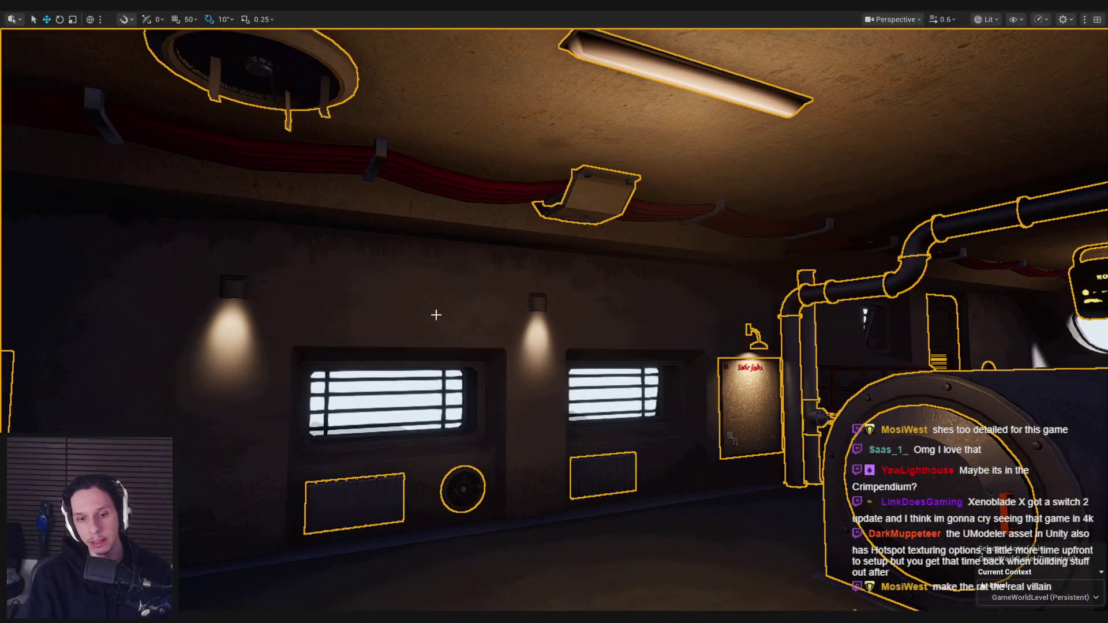
pyautogui.press('F11')
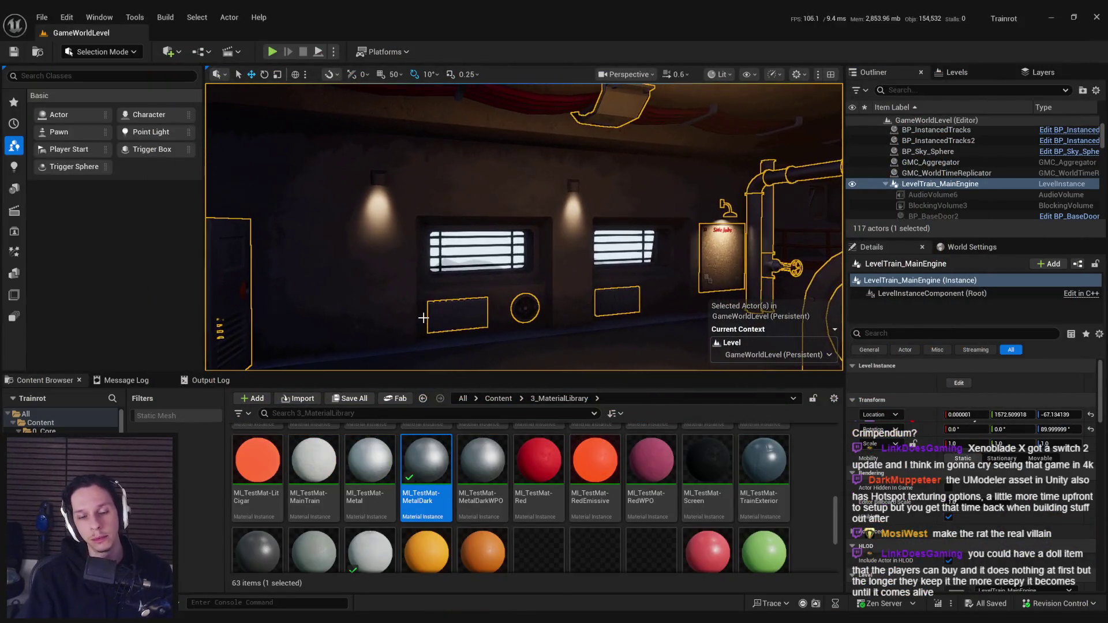
# Enter Level Instance Edit on LevelTrain_MainEngine and scroll the Details panel to its Materials slots
pyautogui.doubleClick(424, 317)
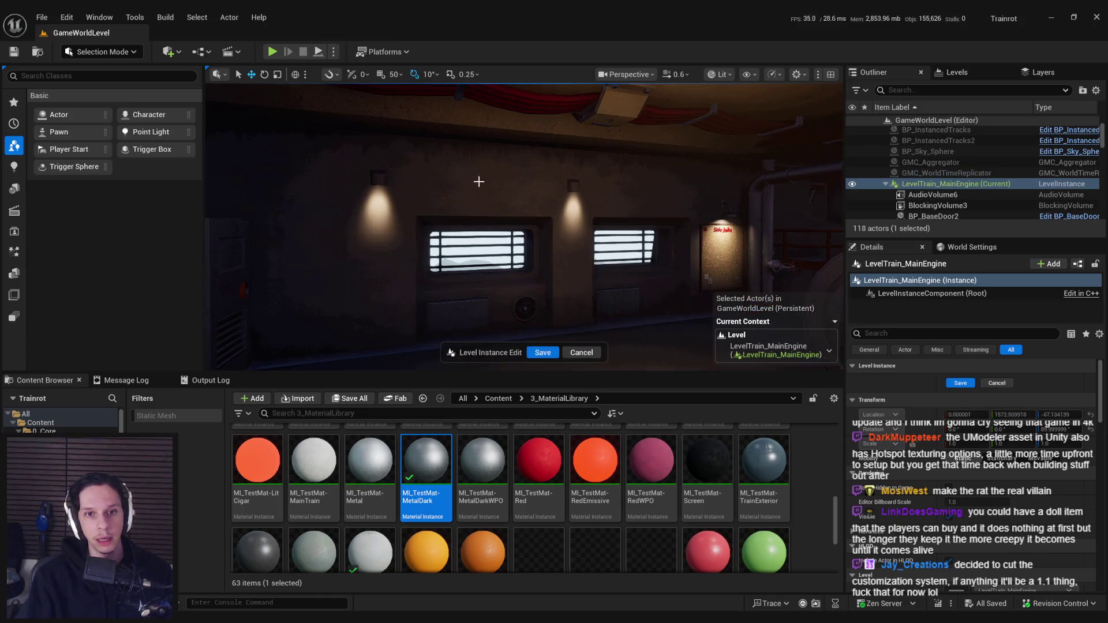
pyautogui.scroll(-1, 941, 493)
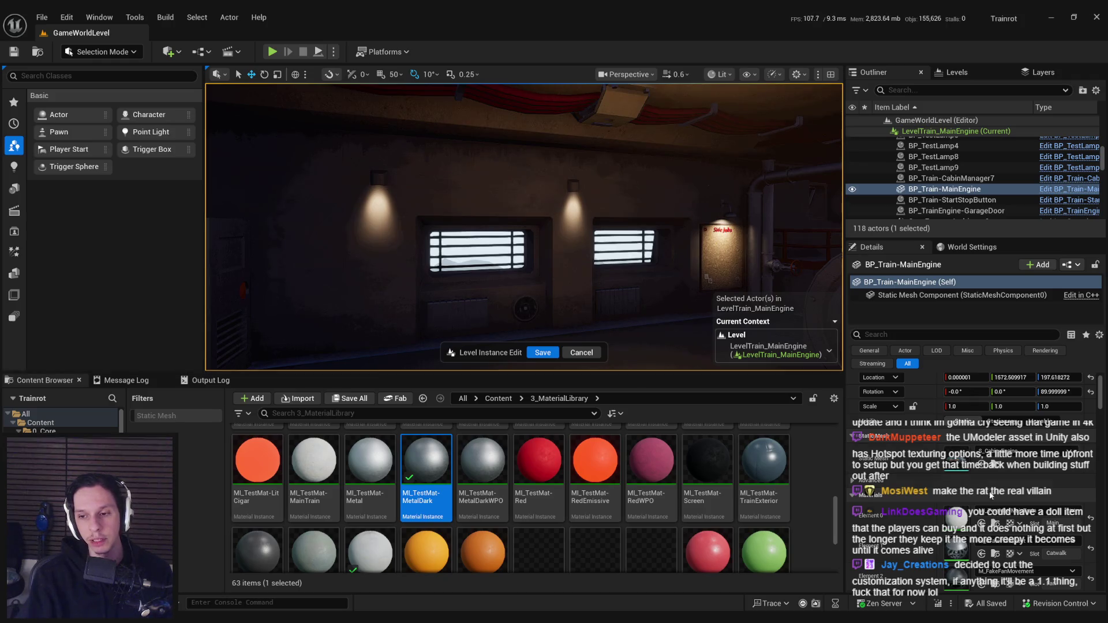
pyautogui.scroll(-2, 956, 486)
pyautogui.scroll(-10, 955, 486)
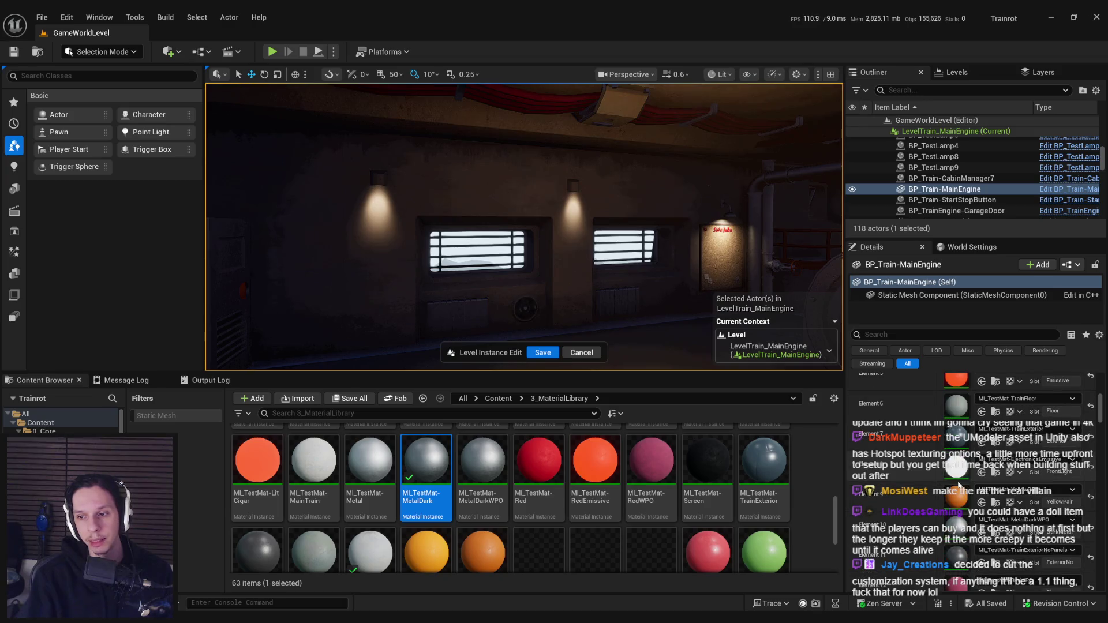
pyautogui.scroll(-4, 958, 485)
pyautogui.scroll(5, 958, 485)
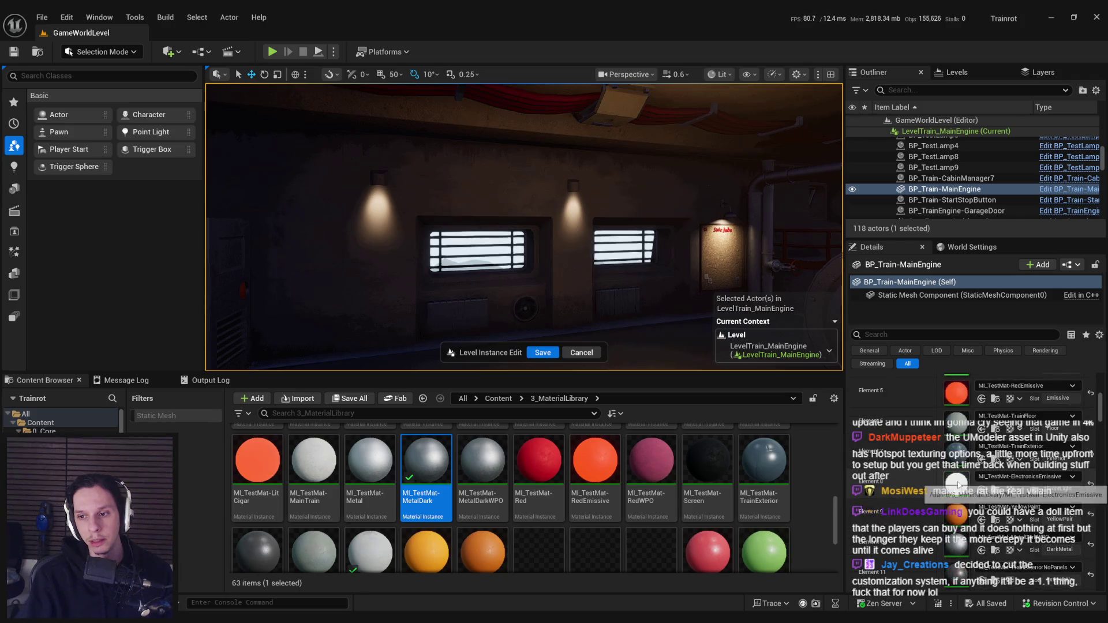
pyautogui.scroll(-5, 958, 484)
# Open MI_TestMat-TrainWalls and switch its preview mesh to a plane, orbiting to view it
pyautogui.doubleClick(957, 530)
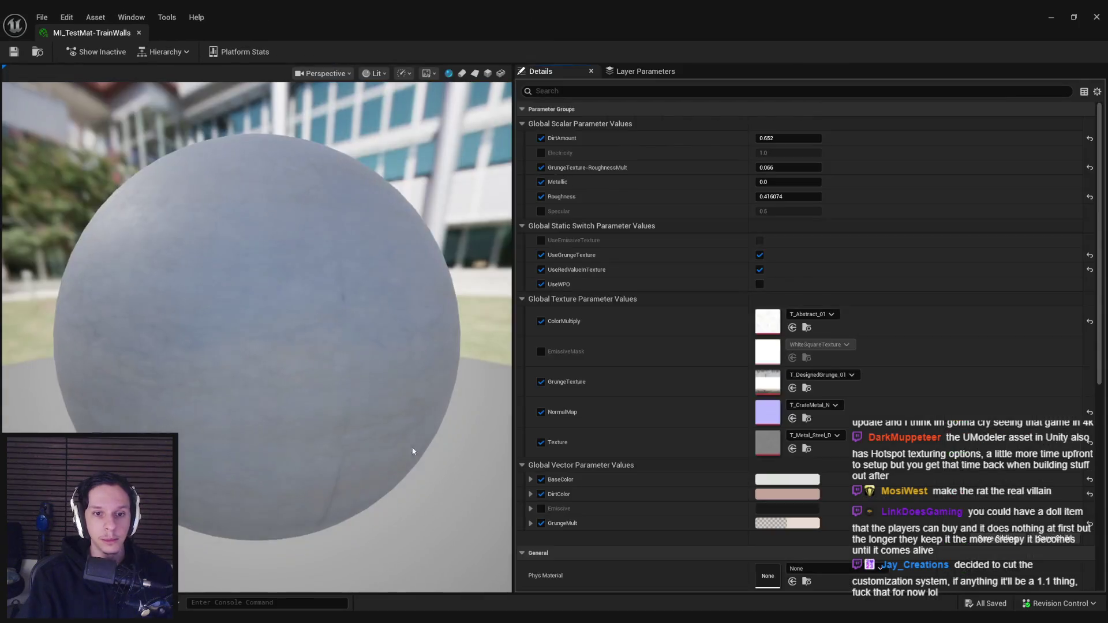
pyautogui.click(474, 74)
pyautogui.moveTo(243, 219); pyautogui.dragTo(98, 220)
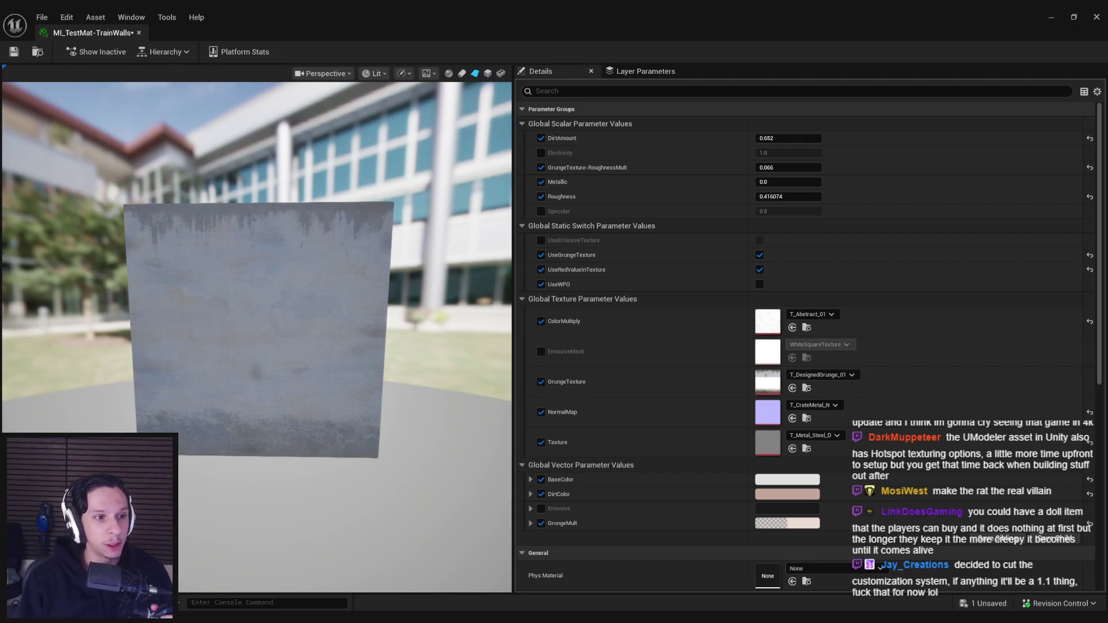
# Save the TrainWalls material instance and zoom the preview in on the grunge plane
pyautogui.scroll(2, 145, 397)
pyautogui.hotkey('ctrl', 's')
pyautogui.moveTo(211, 402)
pyautogui.mouseDown()
pyautogui.moveTo(239, 376)
pyautogui.moveTo(288, 377)
pyautogui.moveTo(265, 376)
pyautogui.moveTo(286, 376)
pyautogui.moveTo(271, 377)
pyautogui.moveTo(280, 364)
pyautogui.moveTo(269, 376)
pyautogui.moveTo(233, 363)
pyautogui.moveTo(234, 381)
pyautogui.mouseUp()
pyautogui.scroll(3, 233, 378)
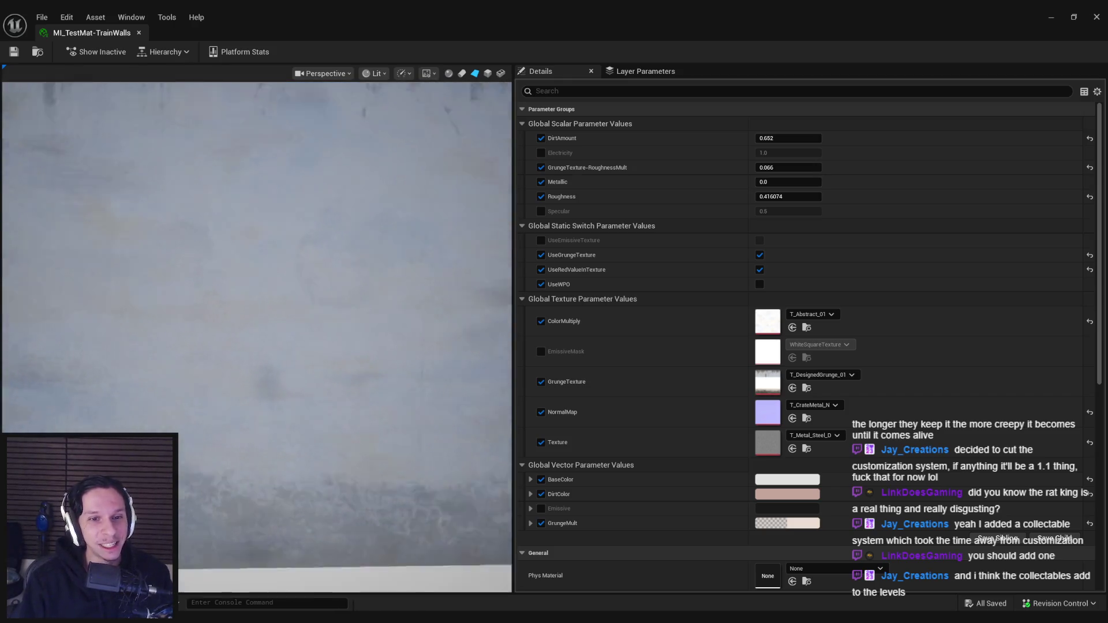
pyautogui.scroll(-3, 257, 338)
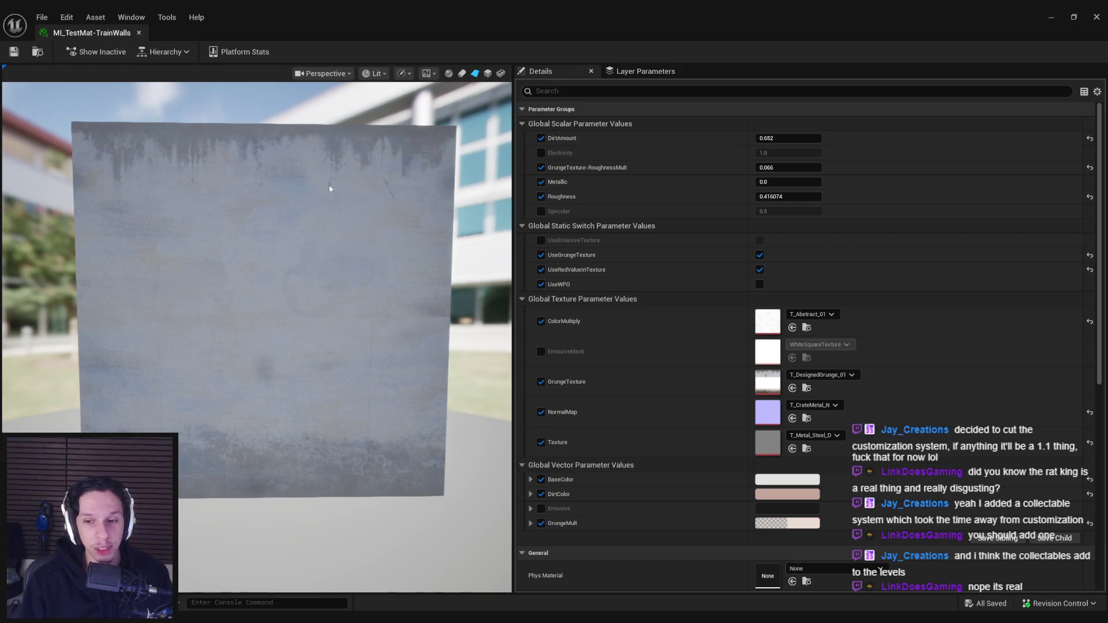
# Orbit the plane to inspect its surface, save again, and close the material instance tab
pyautogui.click(541, 442)
pyautogui.moveTo(383, 396); pyautogui.dragTo(248, 398)
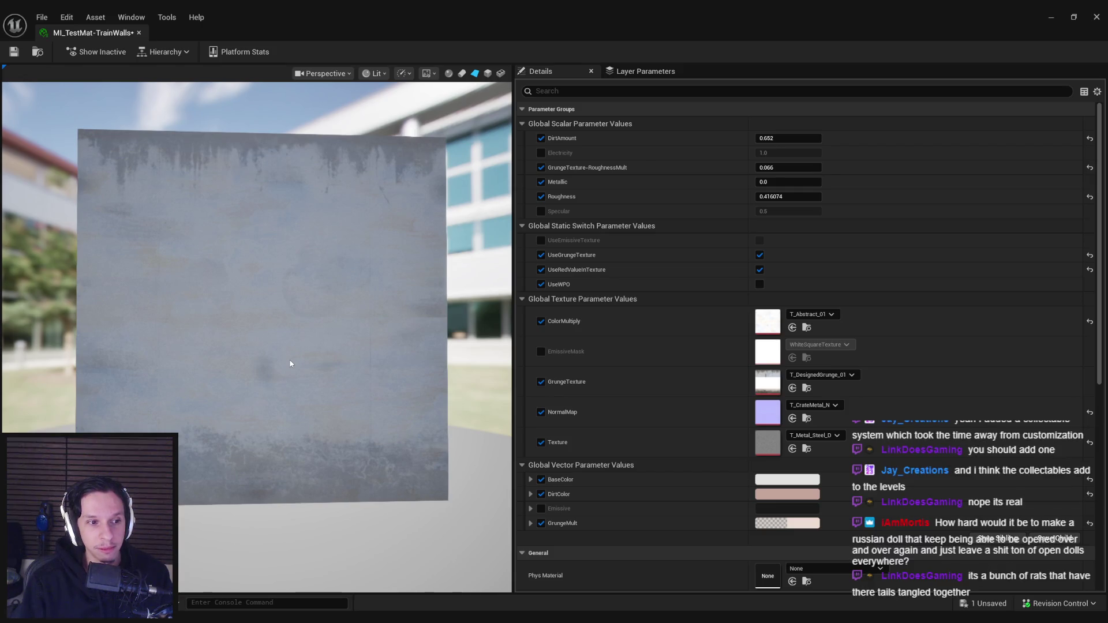
pyautogui.moveTo(290, 363); pyautogui.dragTo(291, 364)
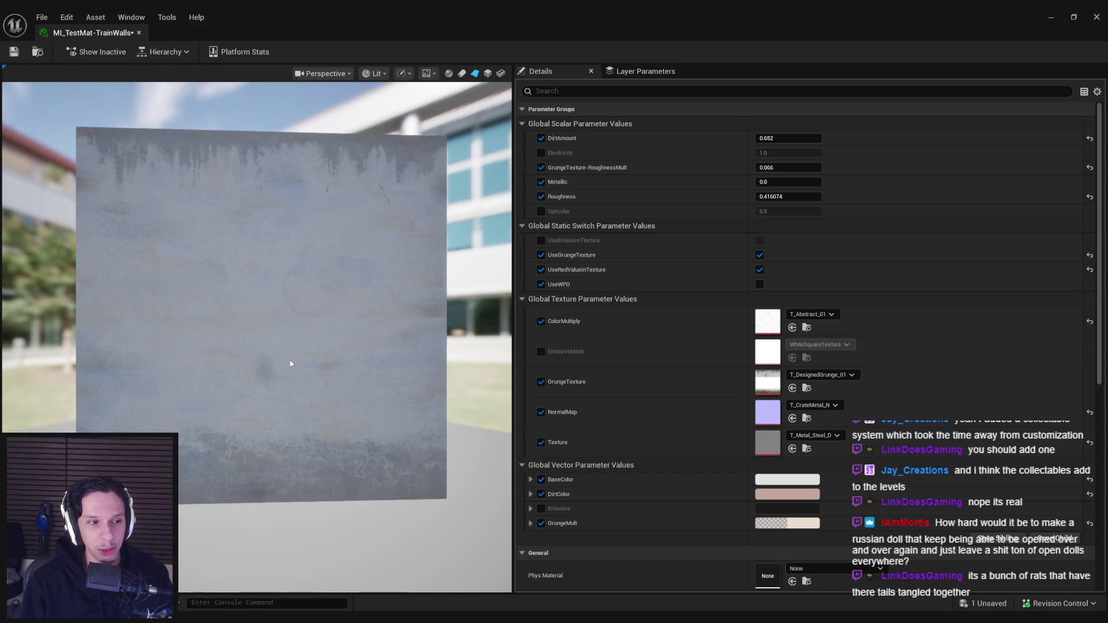
pyautogui.moveTo(291, 364); pyautogui.dragTo(193, 336)
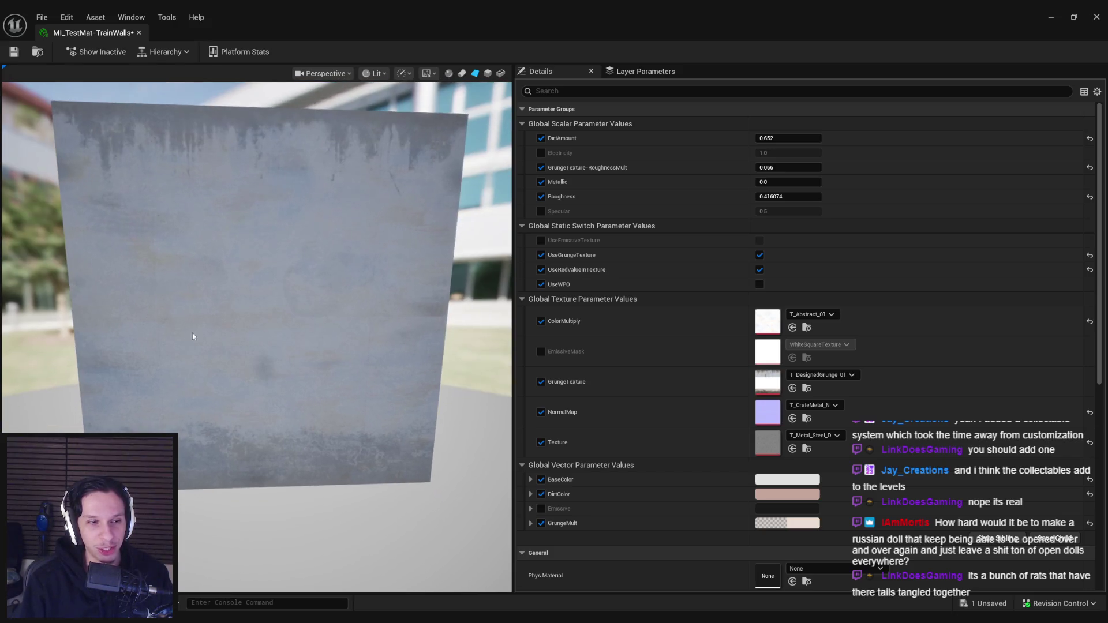
pyautogui.hotkey('ctrl', 's')
pyautogui.middleClick(88, 34)
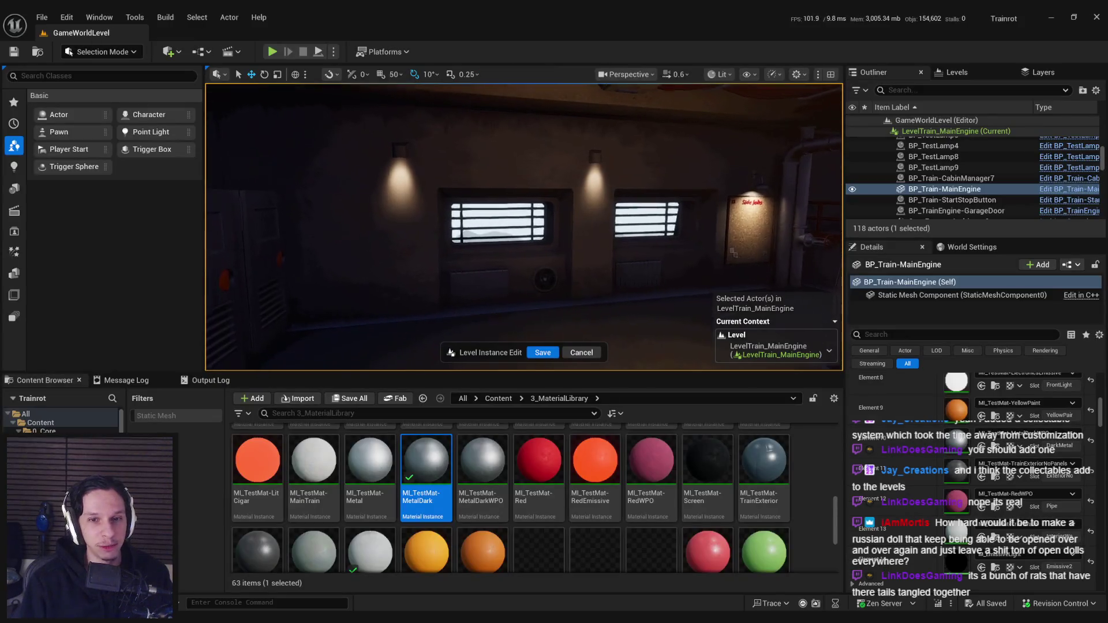
pyautogui.moveTo(453, 260); pyautogui.dragTo(453, 260)
pyautogui.moveTo(532, 282); pyautogui.dragTo(532, 282)
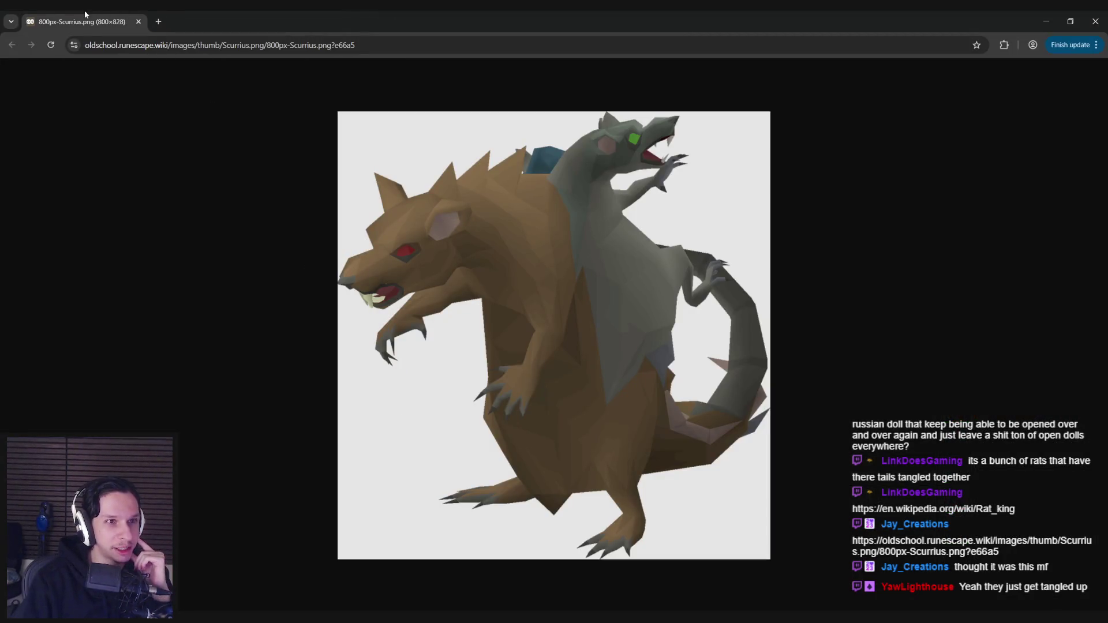
# Close the Chrome tab showing the Scurrius rat image, bringing up the Spotify window
pyautogui.hotkey('ctrl', 'w')
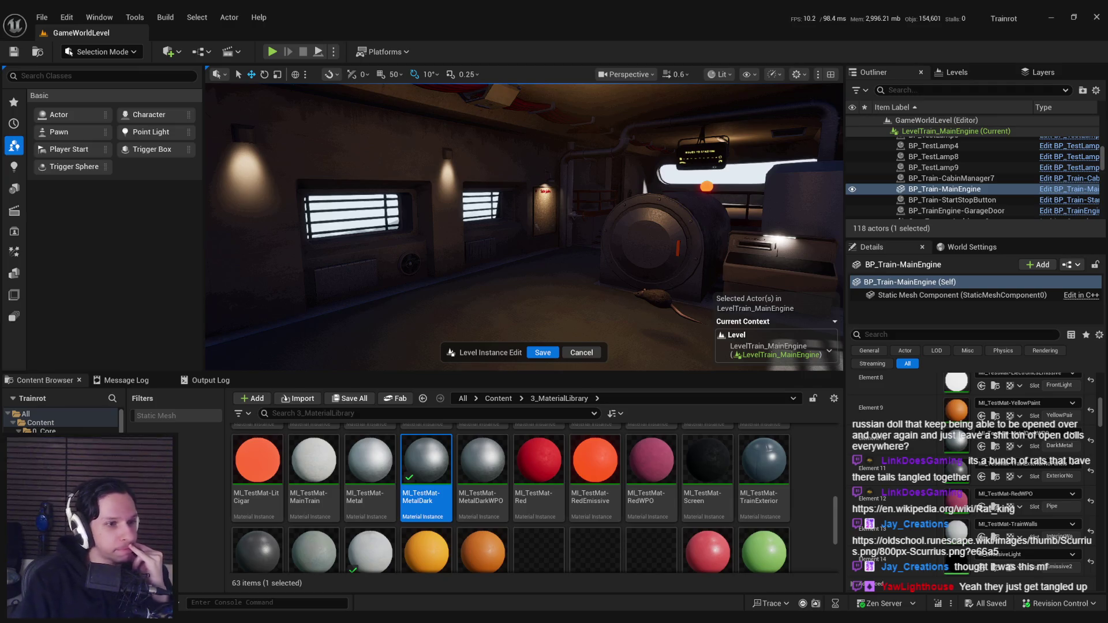
pyautogui.hotkey('alt', 'Tab')
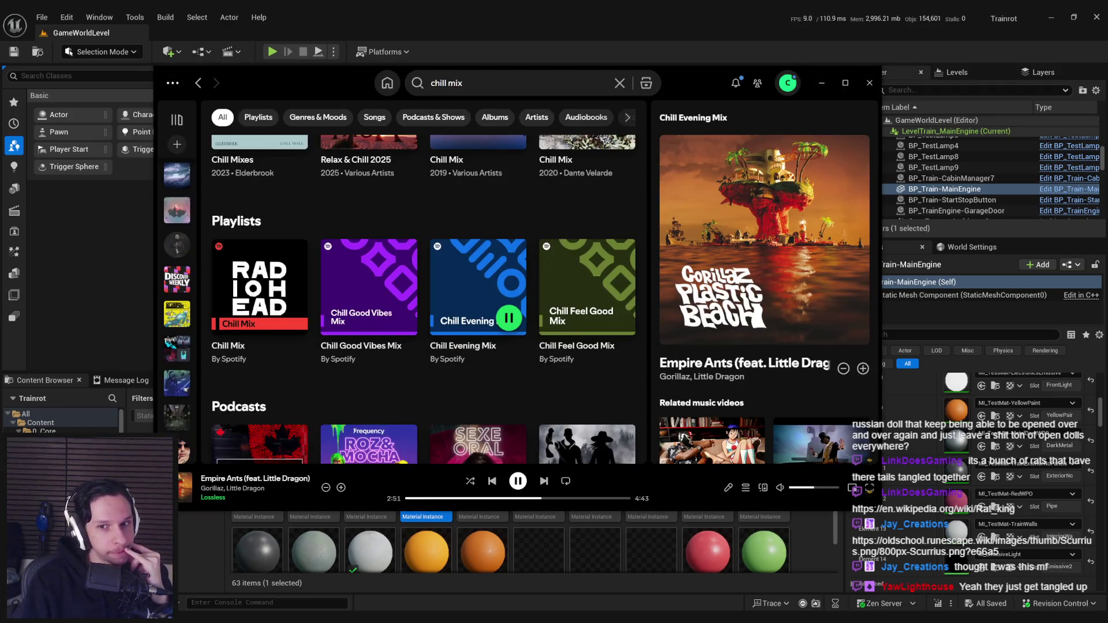
# Dismiss Spotify and cancel the train main engine level instance edit, then look over the cabin
pyautogui.hotkey('alt', 'Tab')
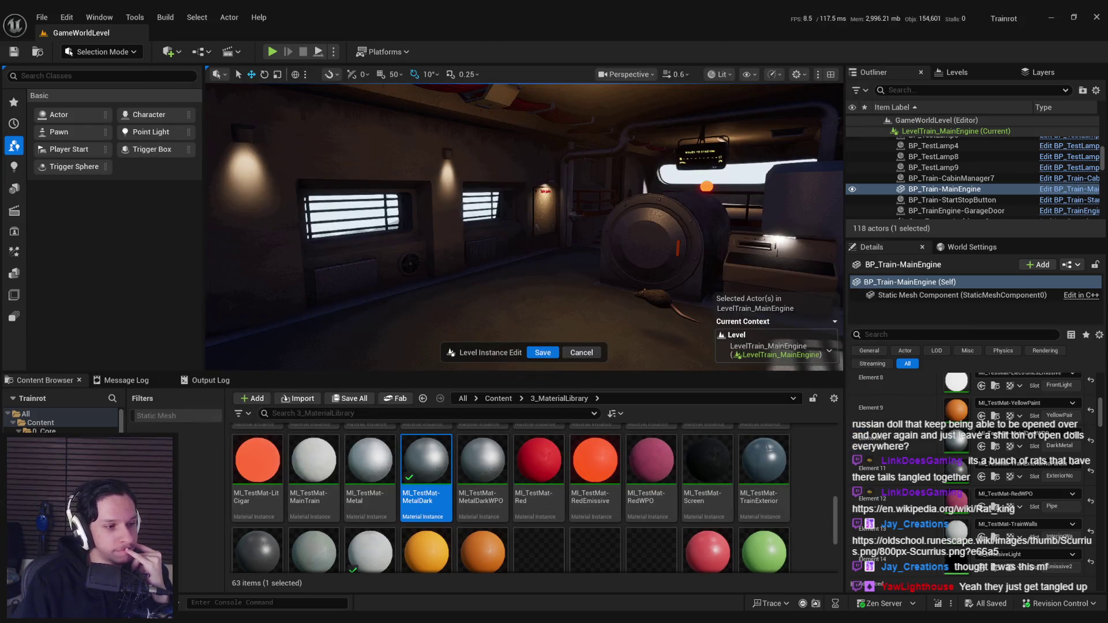
pyautogui.moveTo(351, 312)
pyautogui.mouseDown()
pyautogui.moveTo(324, 309)
pyautogui.moveTo(350, 312)
pyautogui.mouseUp()
pyautogui.click(581, 353)
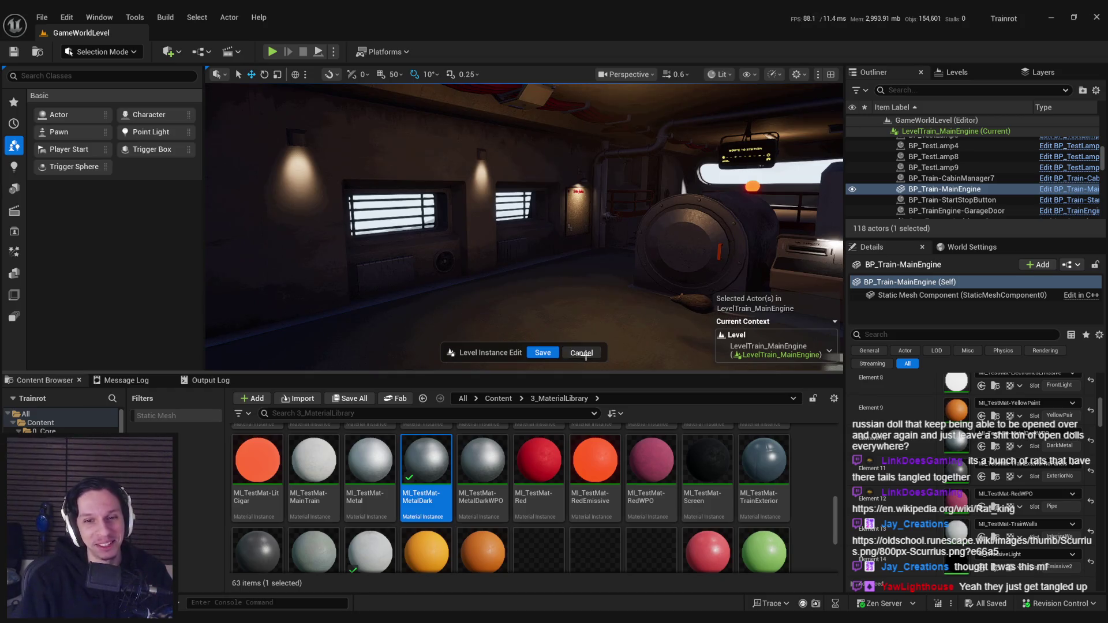
pyautogui.moveTo(533, 286); pyautogui.dragTo(514, 303)
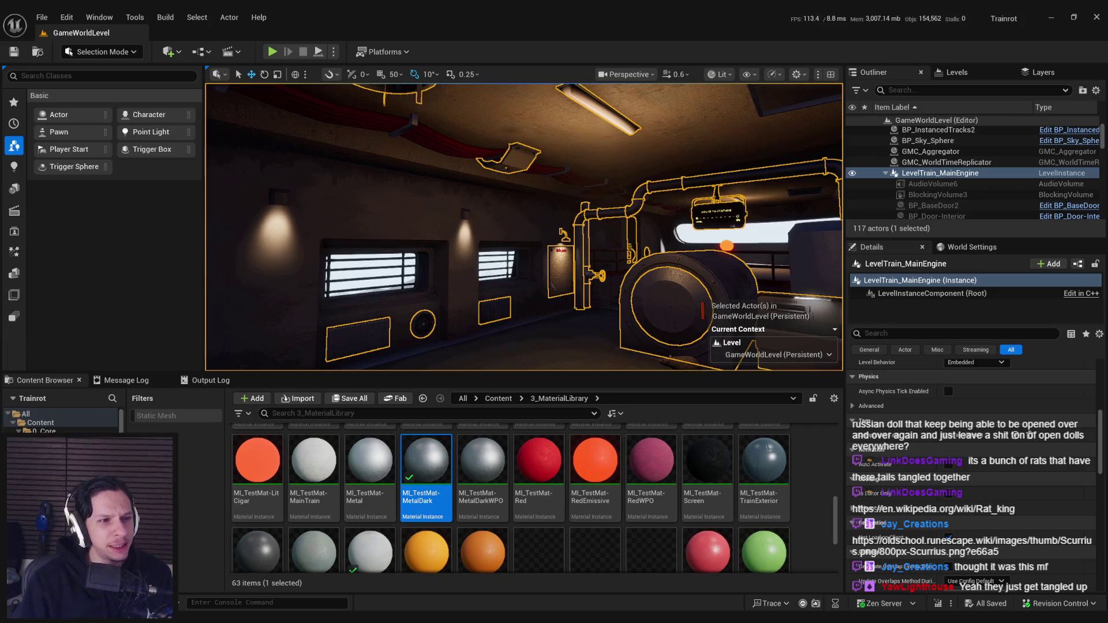
pyautogui.moveTo(278, 279); pyautogui.dragTo(486, 282)
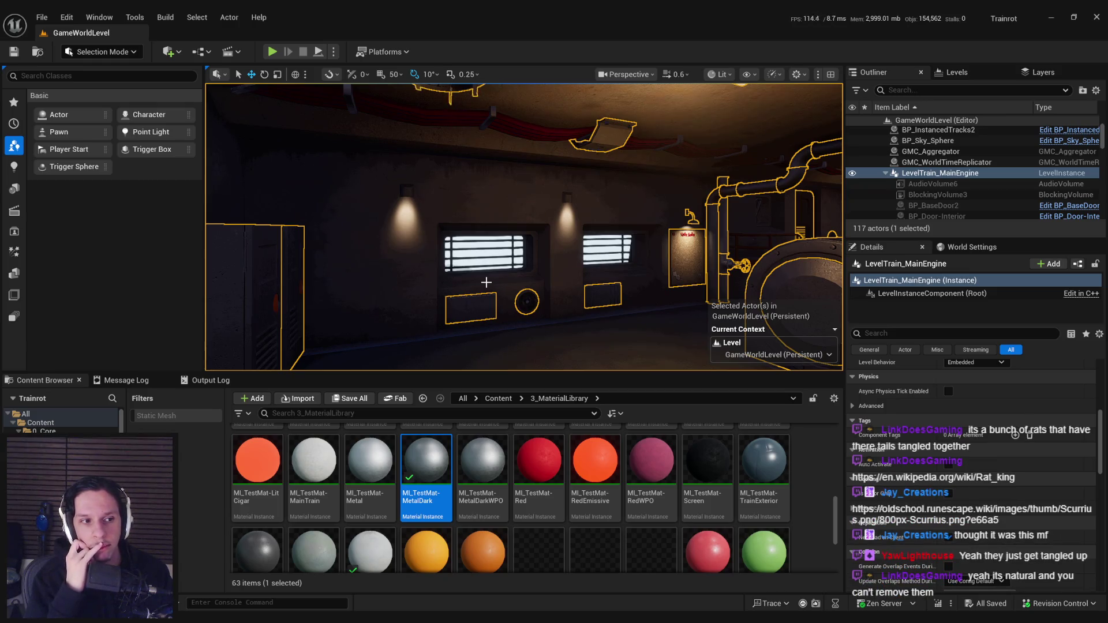
pyautogui.moveTo(486, 282)
pyautogui.mouseDown()
pyautogui.moveTo(654, 224)
pyautogui.moveTo(534, 243)
pyautogui.moveTo(453, 218)
pyautogui.mouseUp()
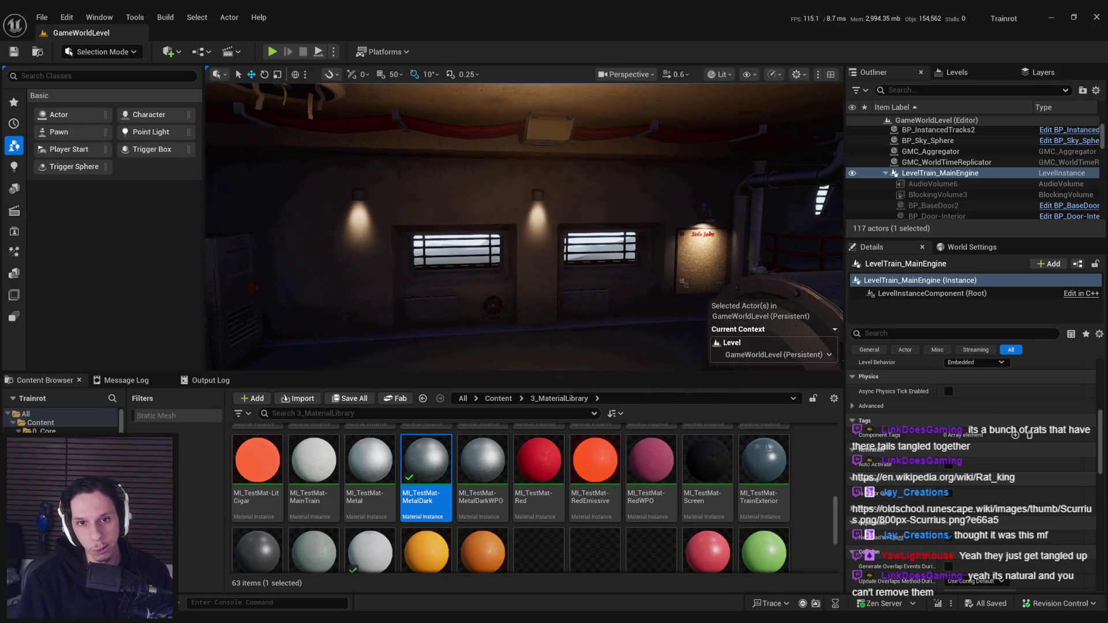
pyautogui.doubleClick(434, 455)
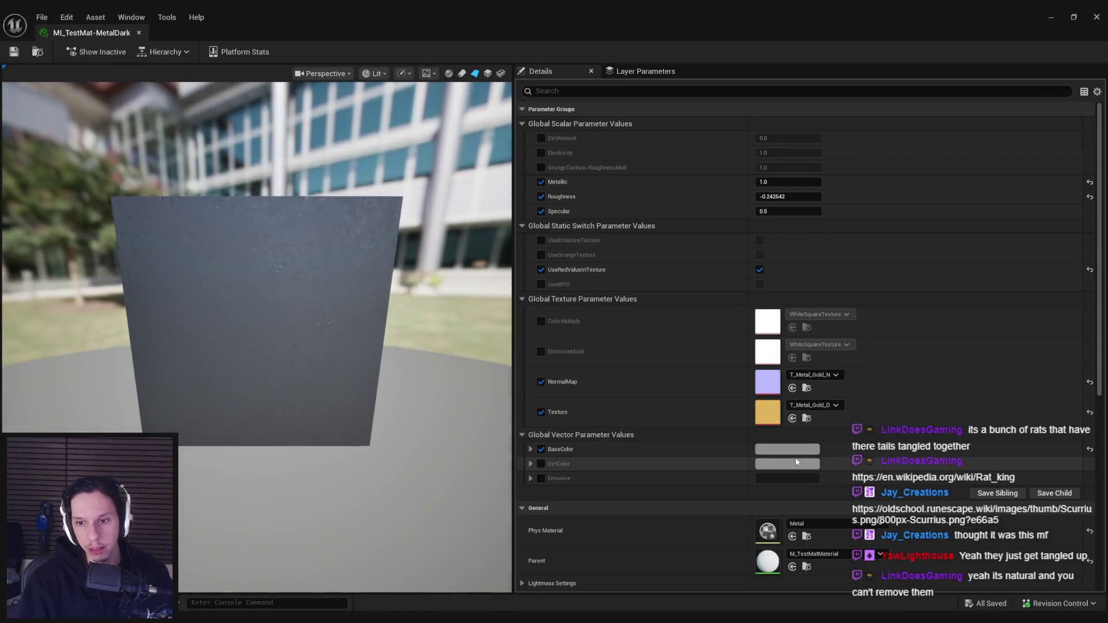
# Close the MI_TestMat-MetalDark editor and maximize the M_TestMatMaterial editor
pyautogui.scroll(-2, 796, 462)
pyautogui.middleClick(112, 28)
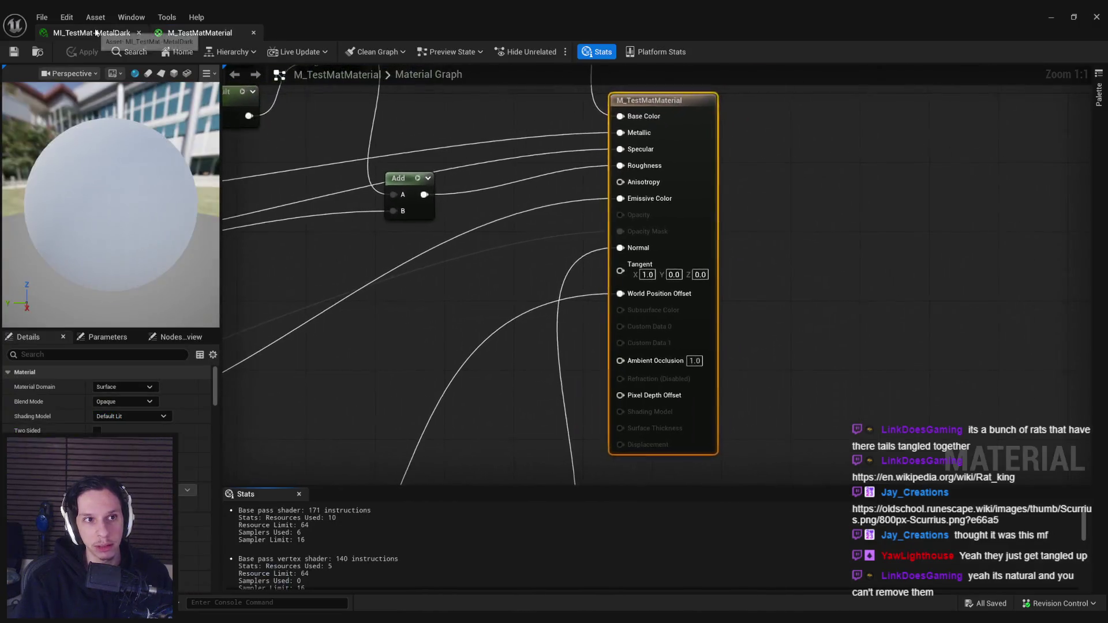
pyautogui.moveTo(488, 10); pyautogui.dragTo(548, 155)
pyautogui.scroll(-6, 558, 291)
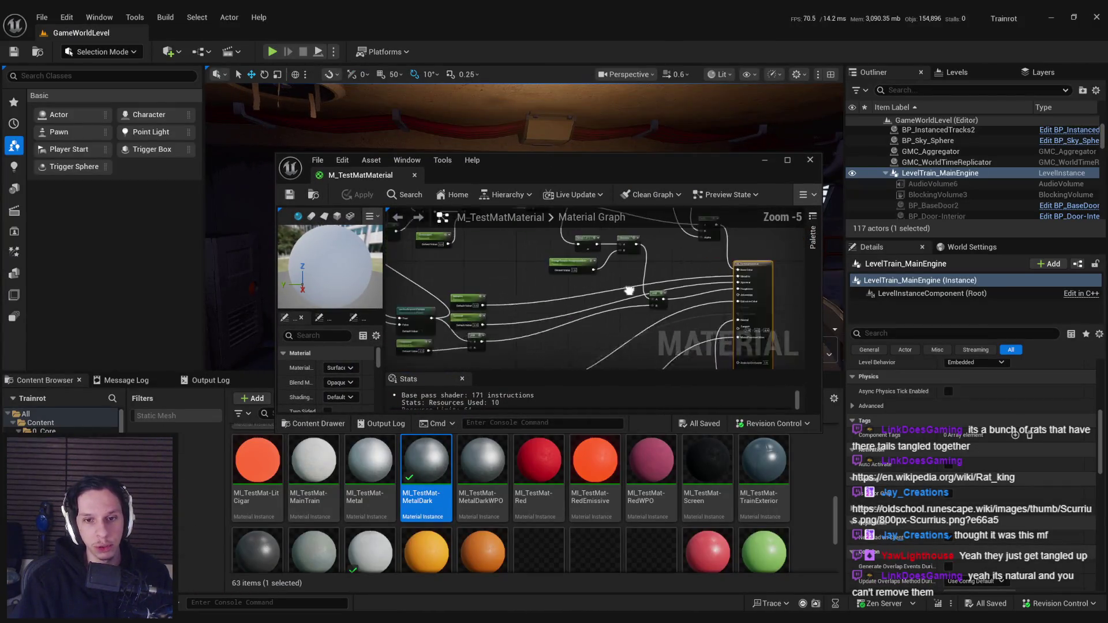
pyautogui.doubleClick(559, 166)
# Locate the GrungeTexture parameter and apply the M_TestMatMaterial graph
pyautogui.scroll(3, 559, 165)
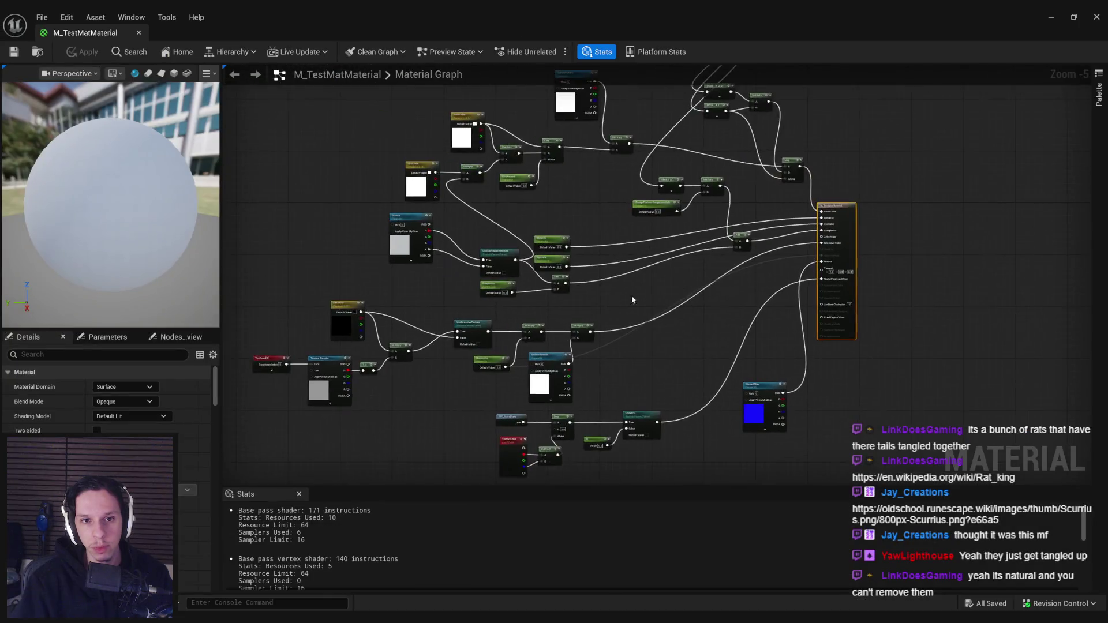
pyautogui.scroll(-2, 589, 332)
pyautogui.hotkey('ctrl', 'z')
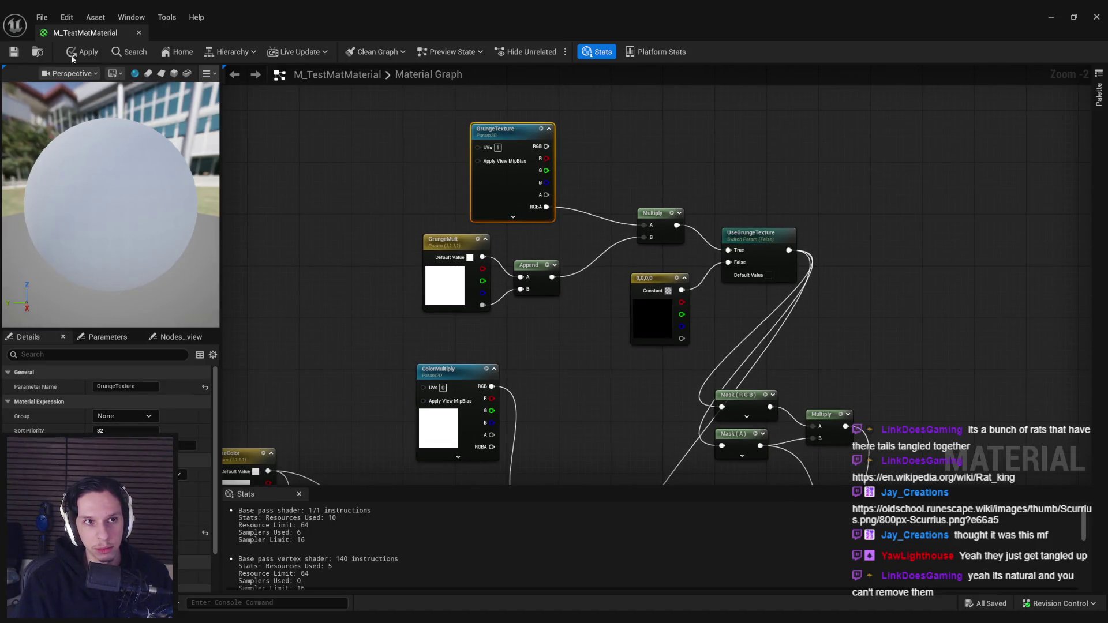
pyautogui.click(81, 51)
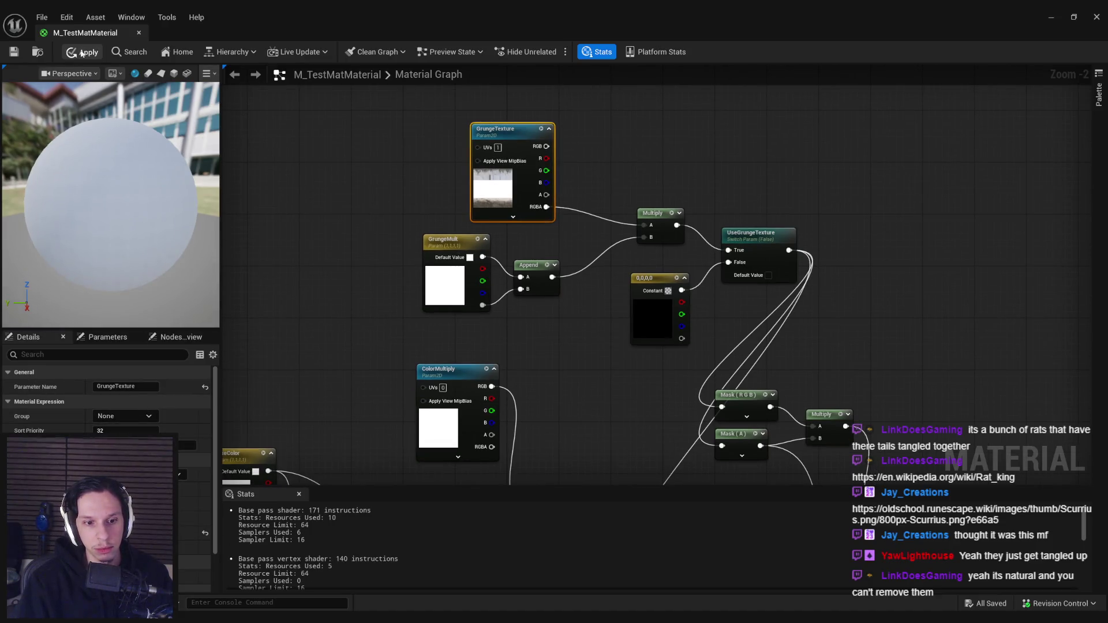
pyautogui.click(1052, 18)
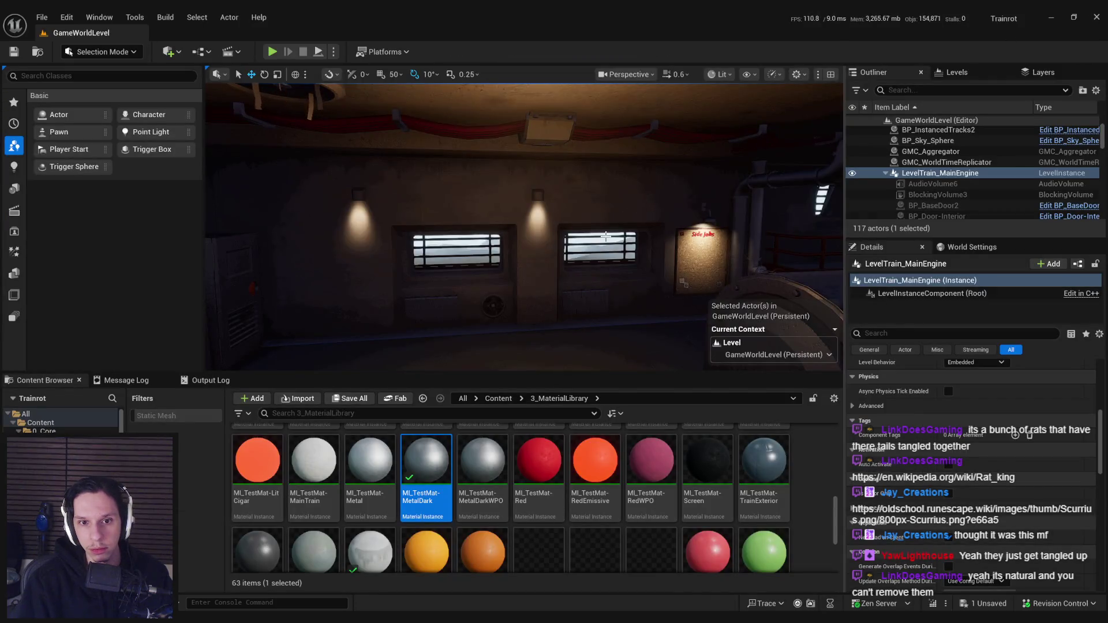
# Feed GrungeTexture's UVs from a new TexCoord node with Coordinate Index 1 and apply
pyautogui.click(353, 611)
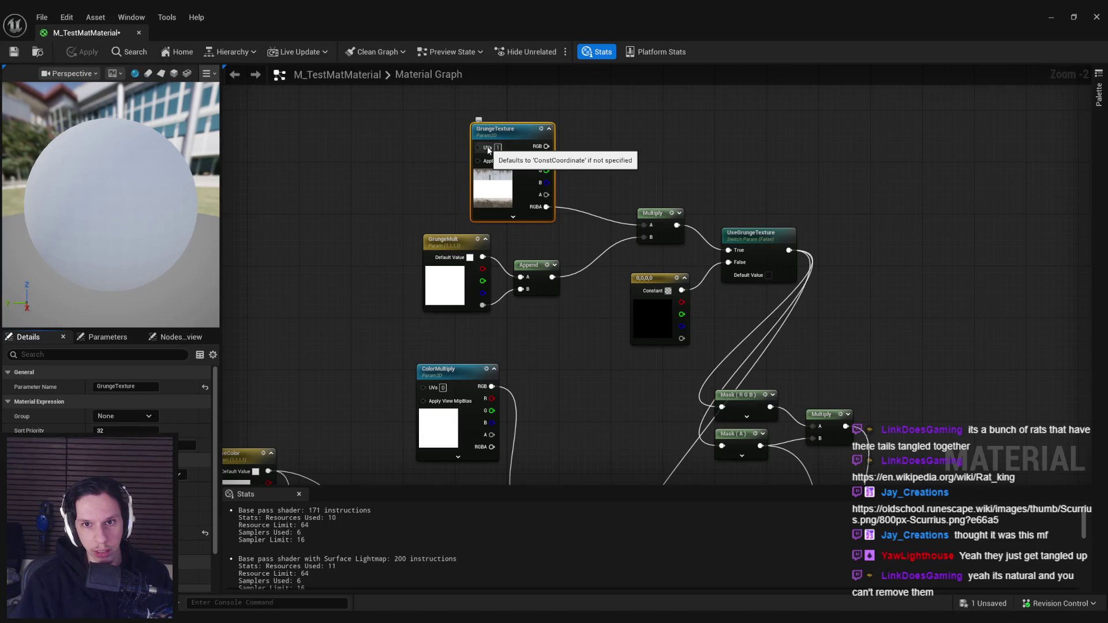
pyautogui.moveTo(488, 150)
pyautogui.mouseDown()
pyautogui.moveTo(271, 73)
pyautogui.moveTo(487, 168)
pyautogui.mouseUp()
pyautogui.write('texcoord')
pyautogui.press('Return')
pyautogui.moveTo(411, 153); pyautogui.dragTo(404, 153)
pyautogui.write('1')
pyautogui.click(83, 52)
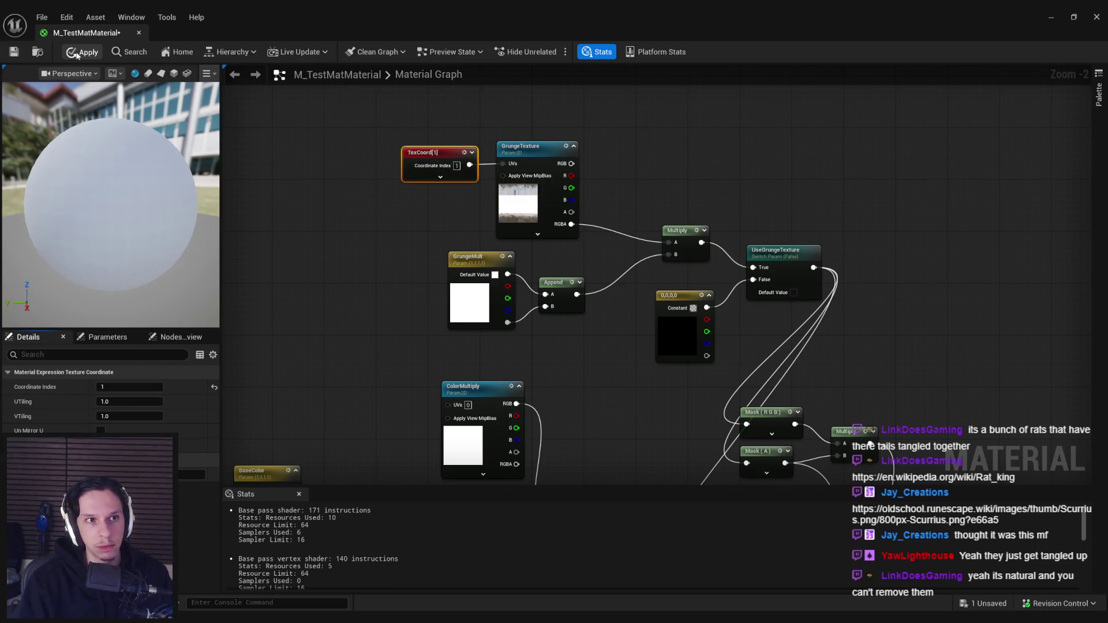
# Check the cabin wall in the level and save the updated material
pyautogui.click(1051, 17)
pyautogui.moveTo(560, 190); pyautogui.dragTo(561, 147)
pyautogui.hotkey('alt', 'Tab')
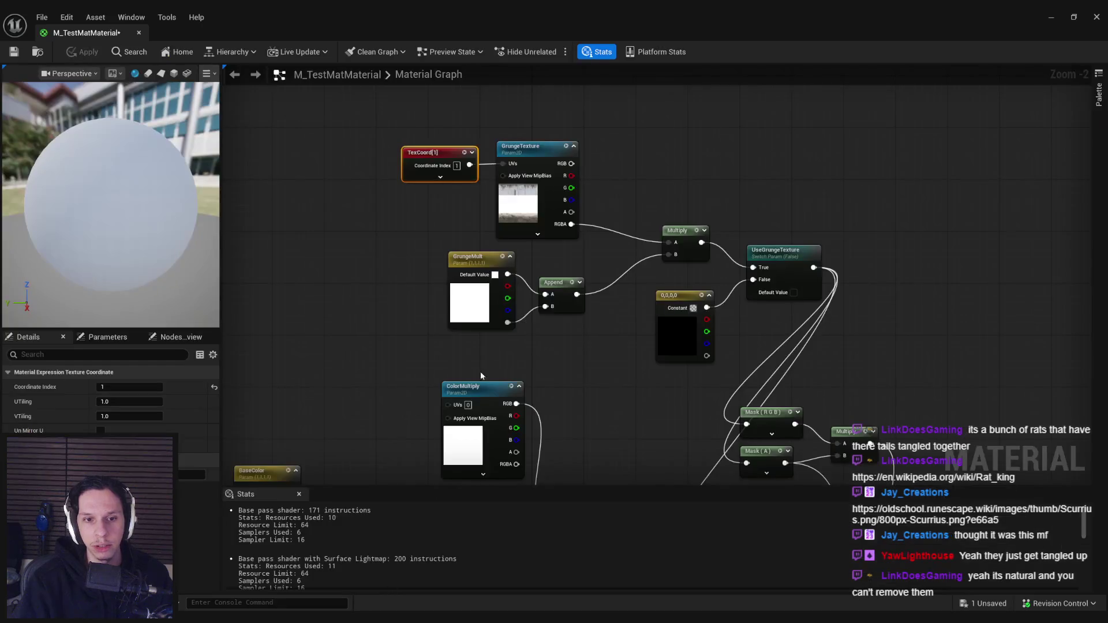
pyautogui.click(13, 52)
pyautogui.hotkey('alt', 'Tab')
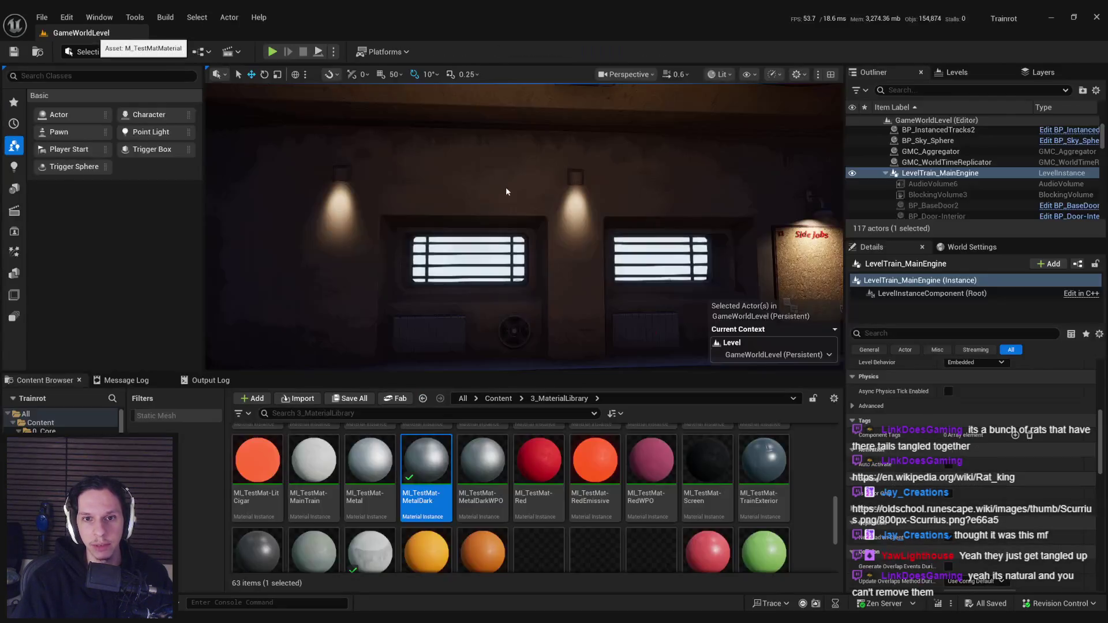
# Look around the cabin interior, then select and inspect Cabin-Engine.005 in Blender
pyautogui.moveTo(524, 225)
pyautogui.mouseDown()
pyautogui.moveTo(554, 225)
pyautogui.moveTo(508, 226)
pyautogui.moveTo(572, 225)
pyautogui.moveTo(636, 186)
pyautogui.mouseUp()
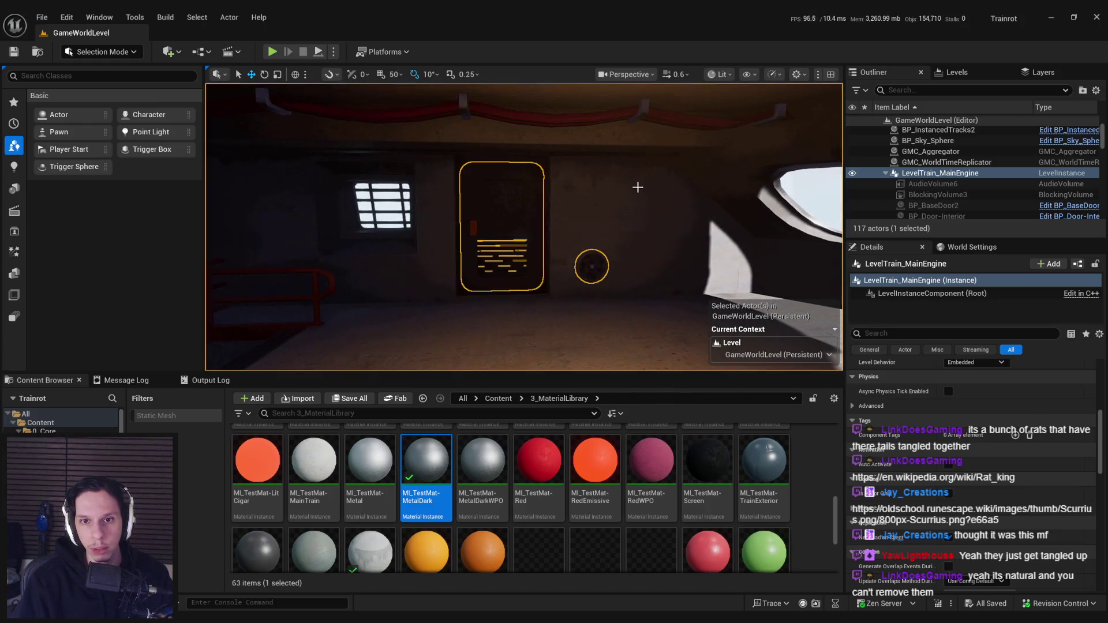
pyautogui.hotkey('alt', 'Tab')
pyautogui.moveTo(578, 325); pyautogui.dragTo(661, 272)
pyautogui.click(729, 313)
pyautogui.moveTo(728, 313); pyautogui.dragTo(764, 298)
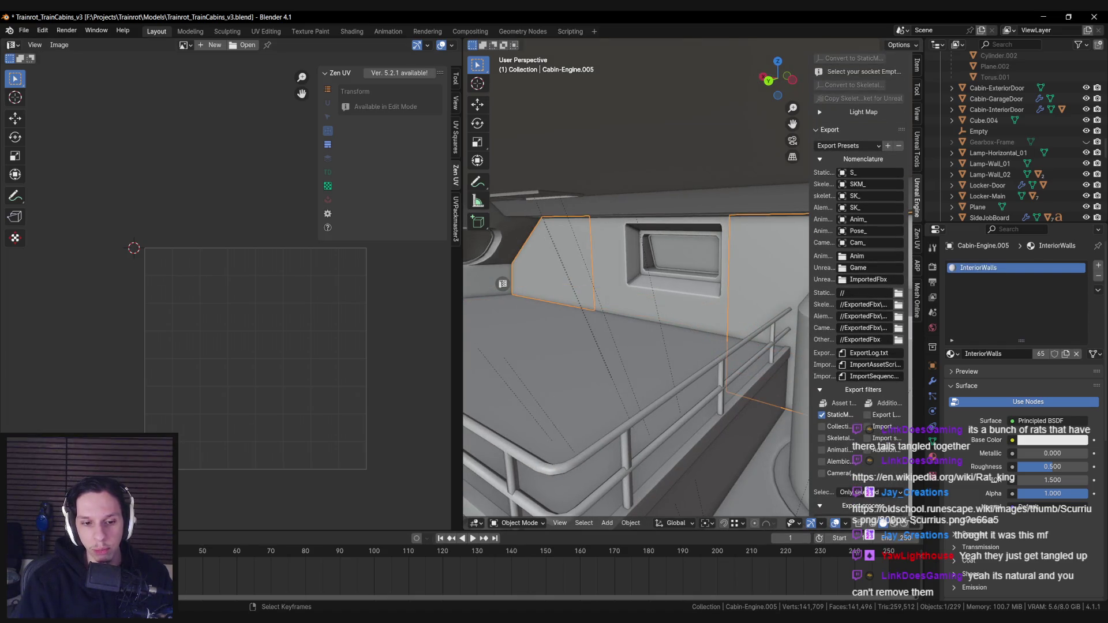
pyautogui.hotkey('alt', 'Tab')
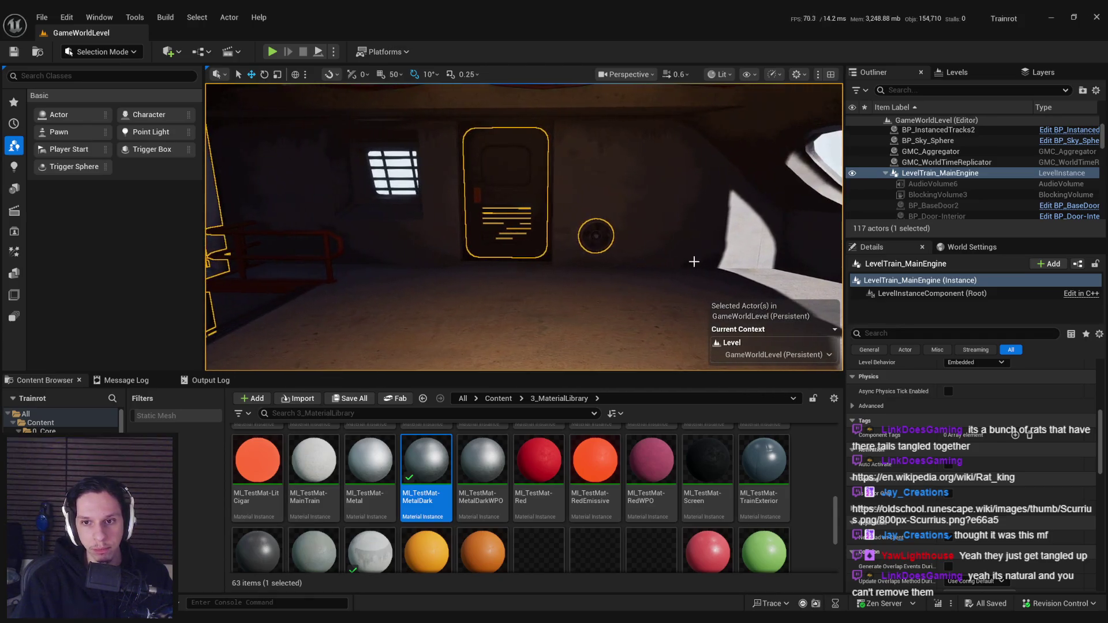
pyautogui.click(732, 76)
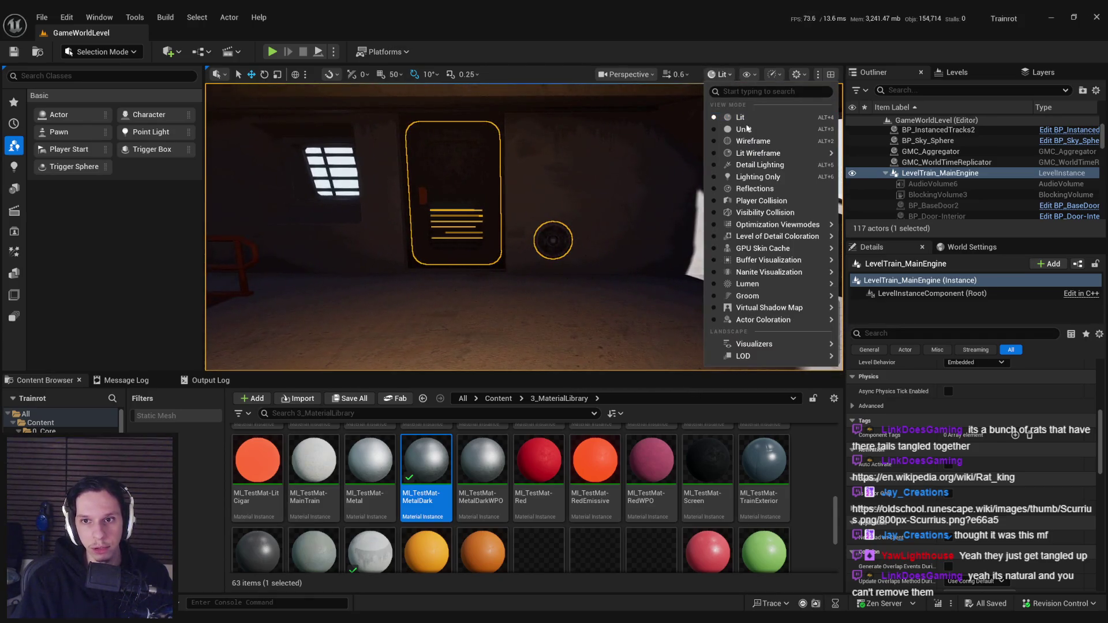
# Switch the viewport to Unlit and fly past the railing, pipes, window and door walls
pyautogui.click(742, 129)
pyautogui.moveTo(480, 207); pyautogui.dragTo(480, 254)
pyautogui.moveTo(649, 339); pyautogui.dragTo(539, 288)
pyautogui.moveTo(524, 228); pyautogui.dragTo(413, 222)
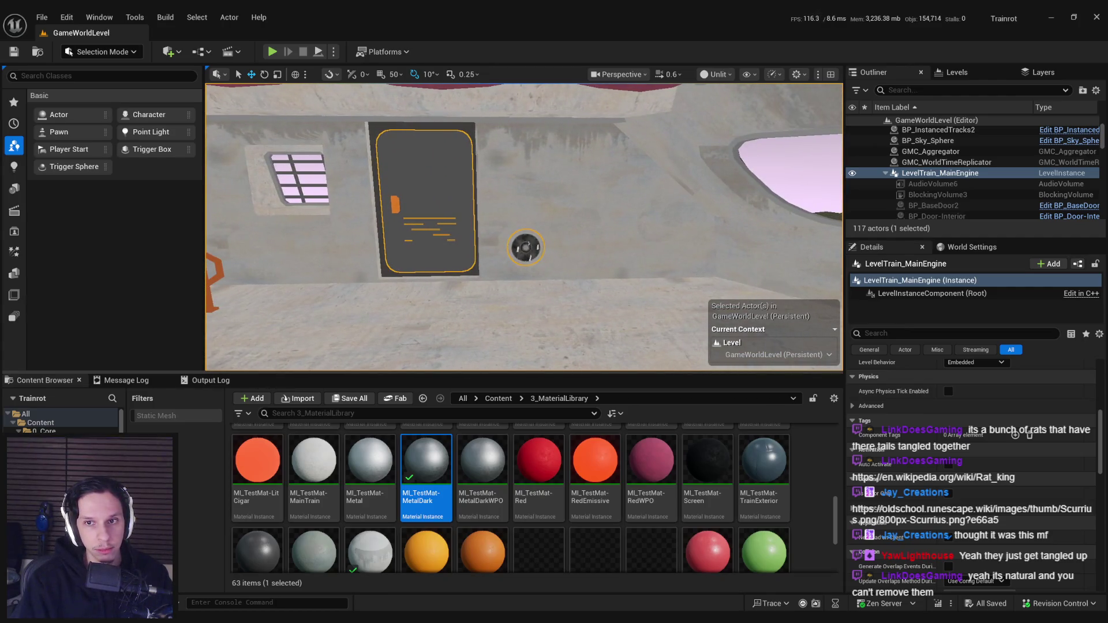
pyautogui.moveTo(721, 235)
pyautogui.mouseDown()
pyautogui.moveTo(716, 251)
pyautogui.moveTo(721, 236)
pyautogui.mouseUp()
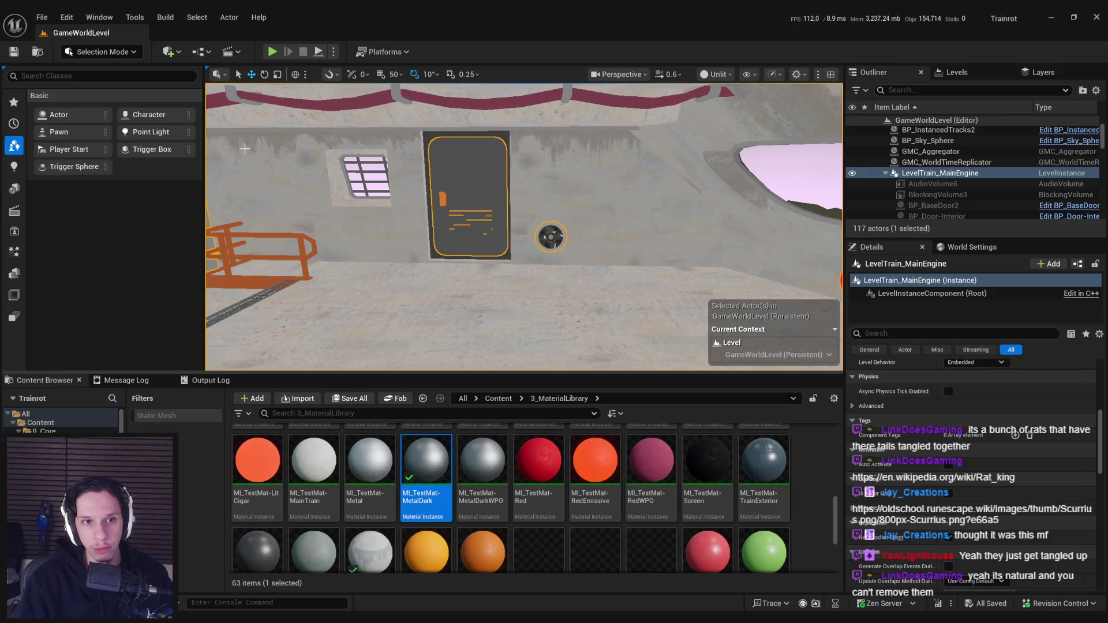
pyautogui.moveTo(507, 259)
pyautogui.mouseDown()
pyautogui.moveTo(456, 256)
pyautogui.moveTo(587, 227)
pyautogui.mouseUp()
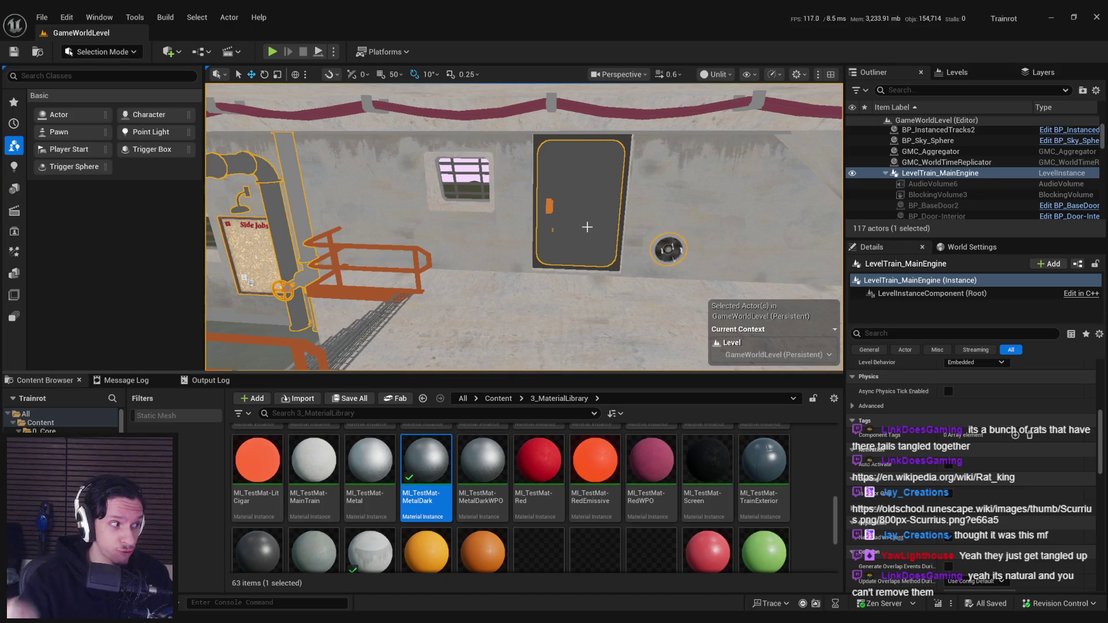
pyautogui.hotkey('alt', 'Tab')
pyautogui.moveTo(409, 437)
pyautogui.mouseDown()
pyautogui.moveTo(575, 301)
pyautogui.moveTo(604, 314)
pyautogui.mouseUp()
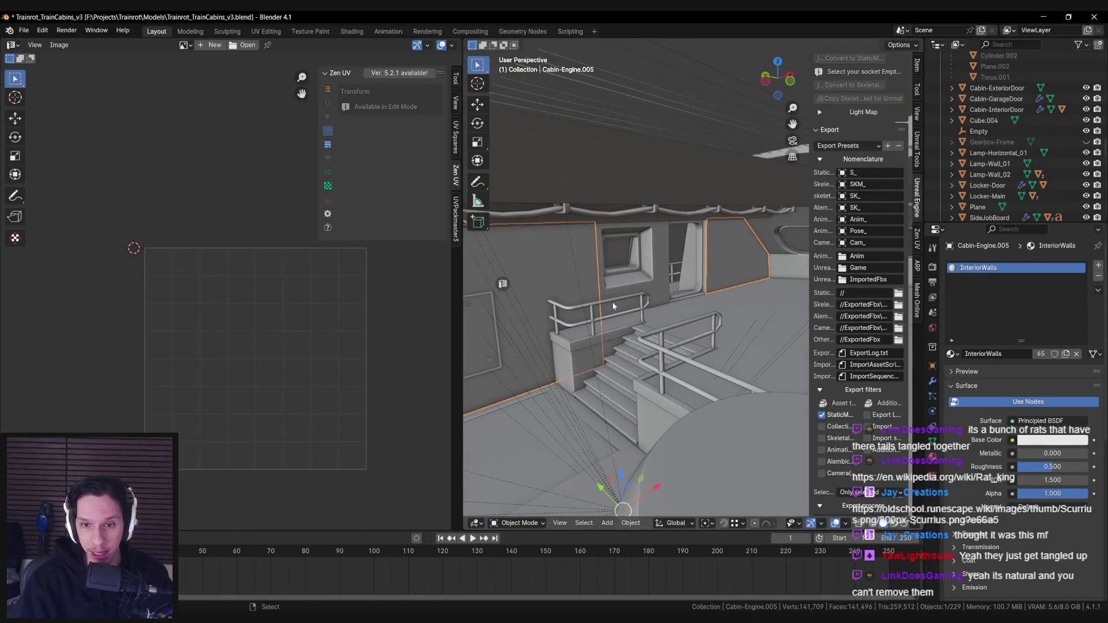
# Frame the Cabin-Engine.005 wall in wireframe, maximize the 3D view and save the file
pyautogui.press('KP_Decimal')
pyautogui.hotkey('shift', 'z')
pyautogui.hotkey('shift', 'z')
pyautogui.scroll(2, 681, 288)
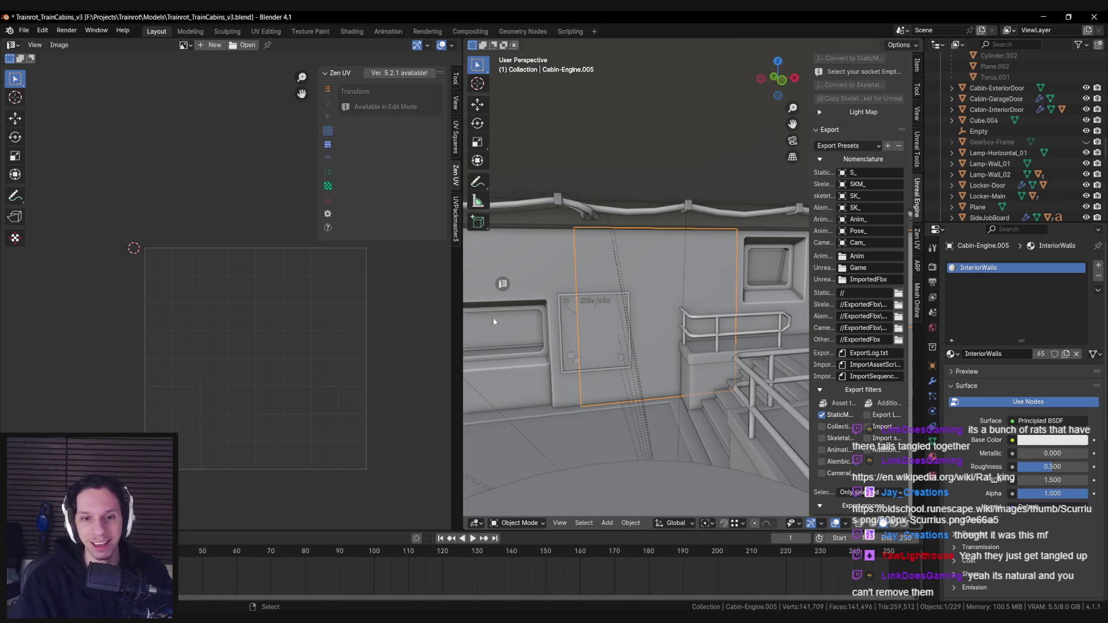
pyautogui.hotkey('ctrl', 'space')
pyautogui.press('n')
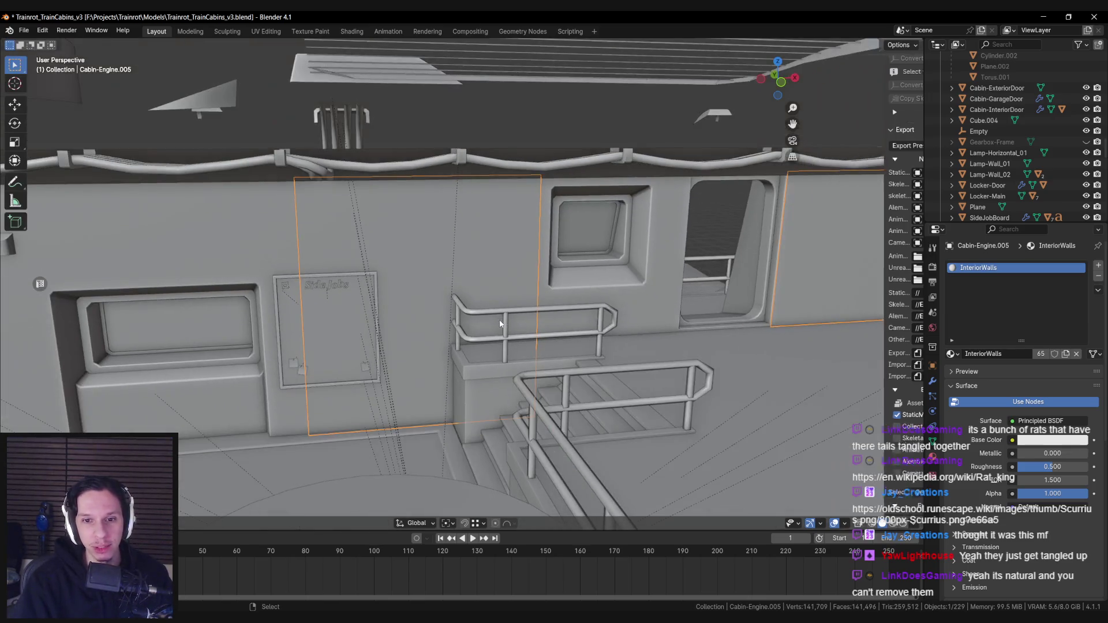
pyautogui.scroll(-4, 500, 323)
pyautogui.hotkey('ctrl', 's')
pyautogui.hotkey('alt', 'Tab')
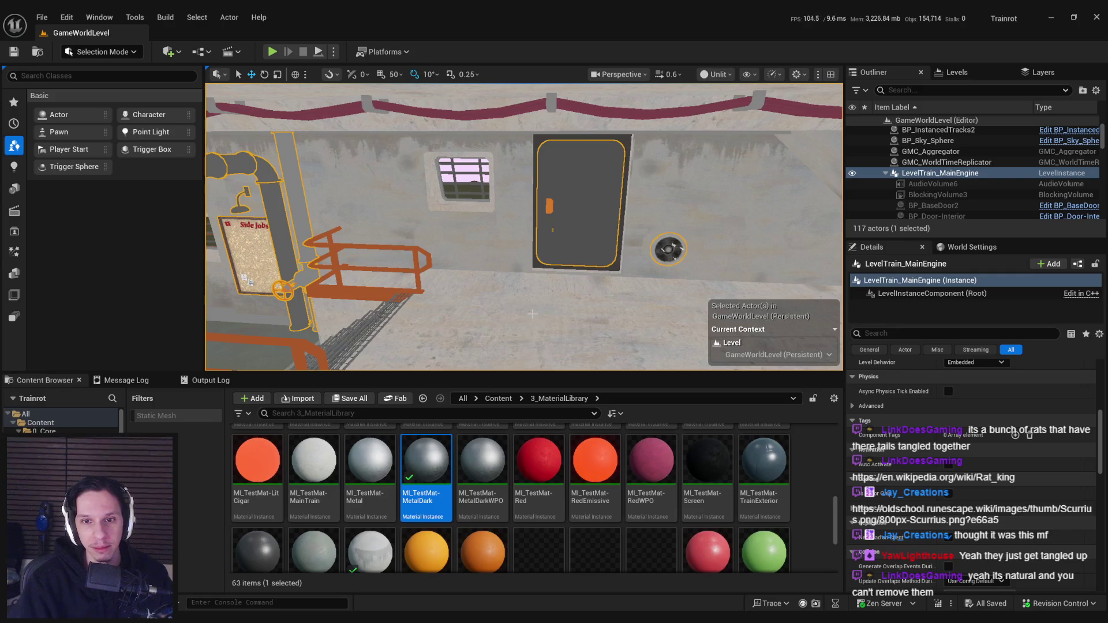
pyautogui.hotkey('alt', 'Tab')
pyautogui.scroll(2, 576, 302)
# Inspect the wall's faces and railings in Edit Mode, then open Object Data Properties
pyautogui.press('Tab')
pyautogui.moveTo(617, 304); pyautogui.dragTo(606, 312)
pyautogui.scroll(3, 602, 315)
pyautogui.hotkey('alt', 'a')
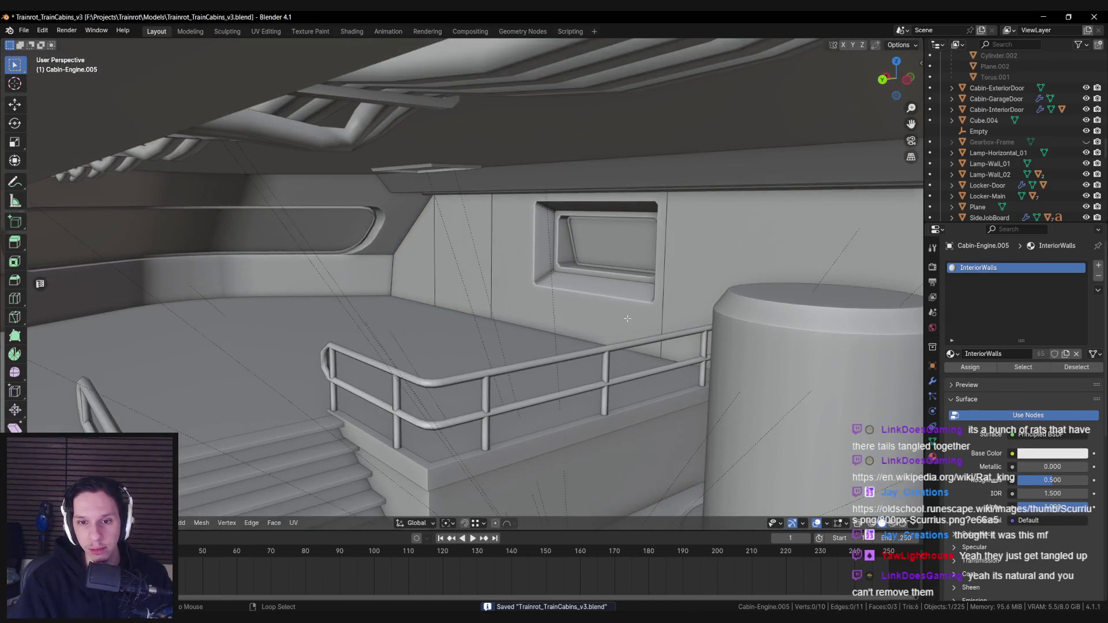
pyautogui.scroll(4, 519, 317)
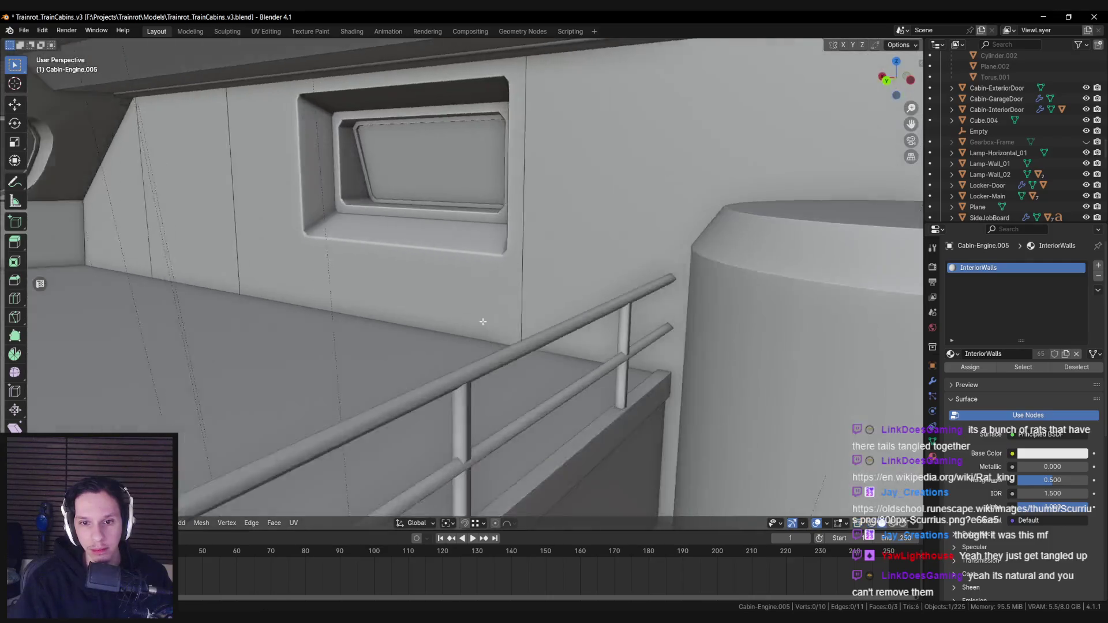
pyautogui.moveTo(483, 321); pyautogui.dragTo(500, 317)
pyautogui.scroll(-2, 498, 311)
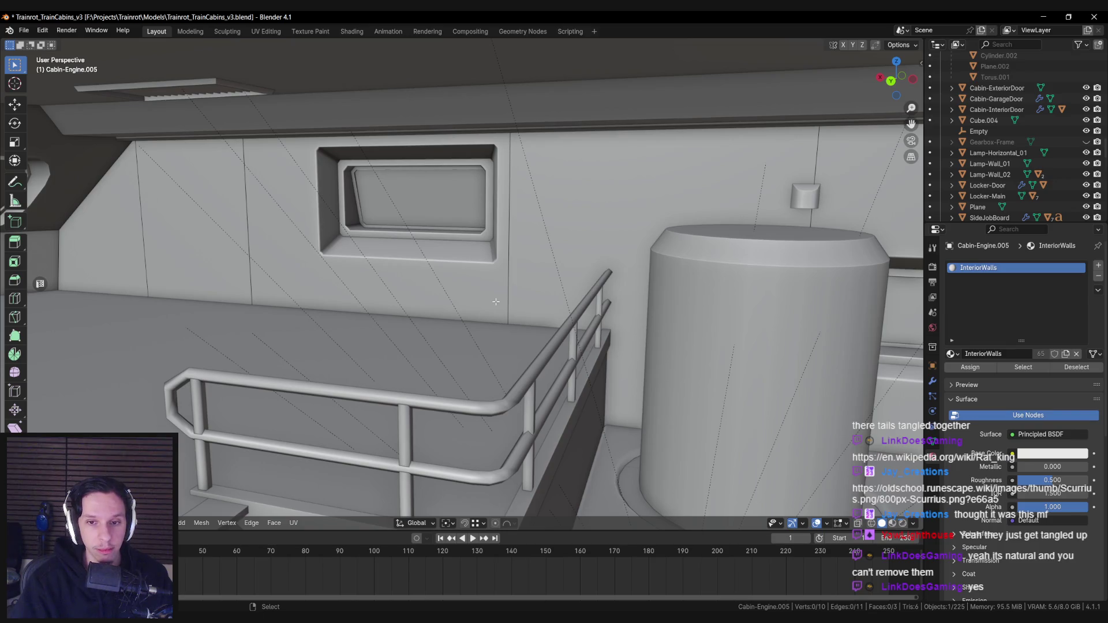
pyautogui.moveTo(496, 301)
pyautogui.mouseDown()
pyautogui.moveTo(527, 334)
pyautogui.moveTo(464, 289)
pyautogui.mouseUp()
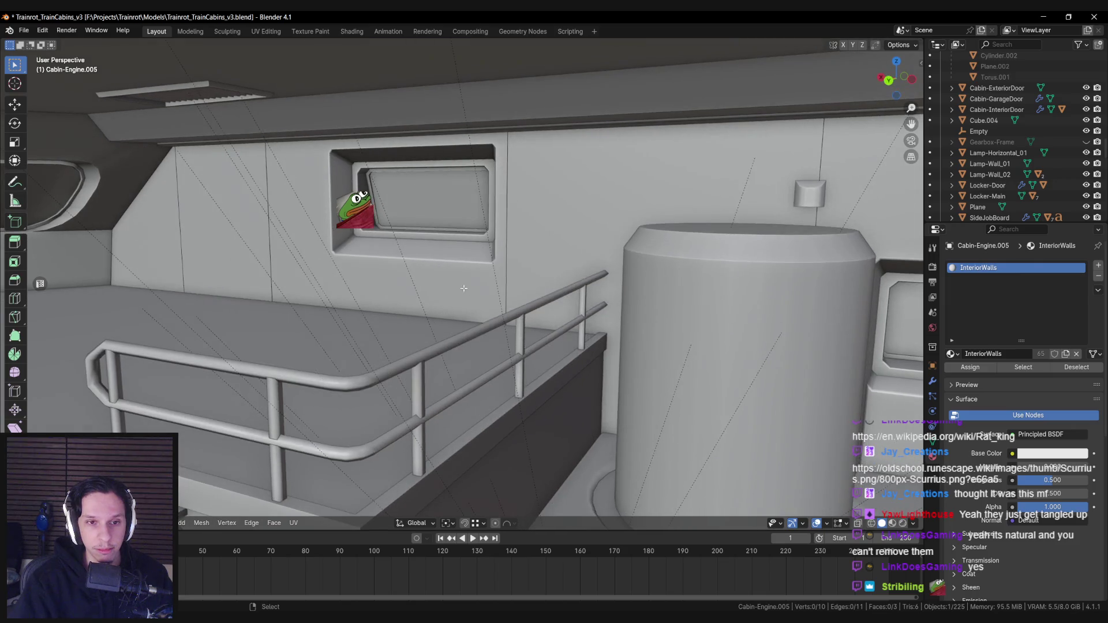
pyautogui.press('Tab')
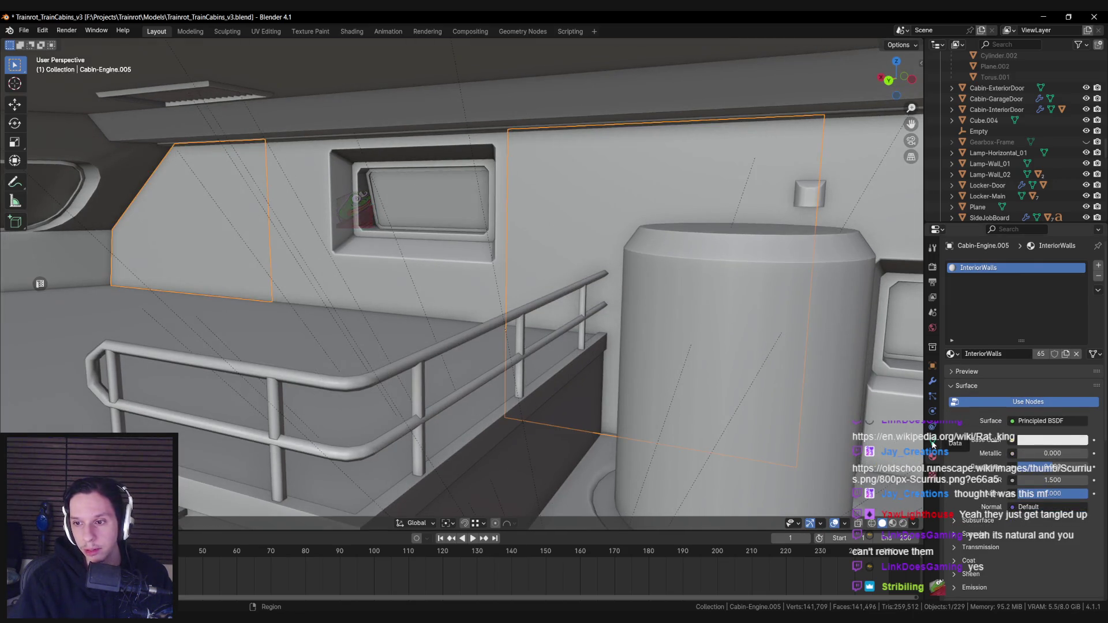
pyautogui.click(932, 396)
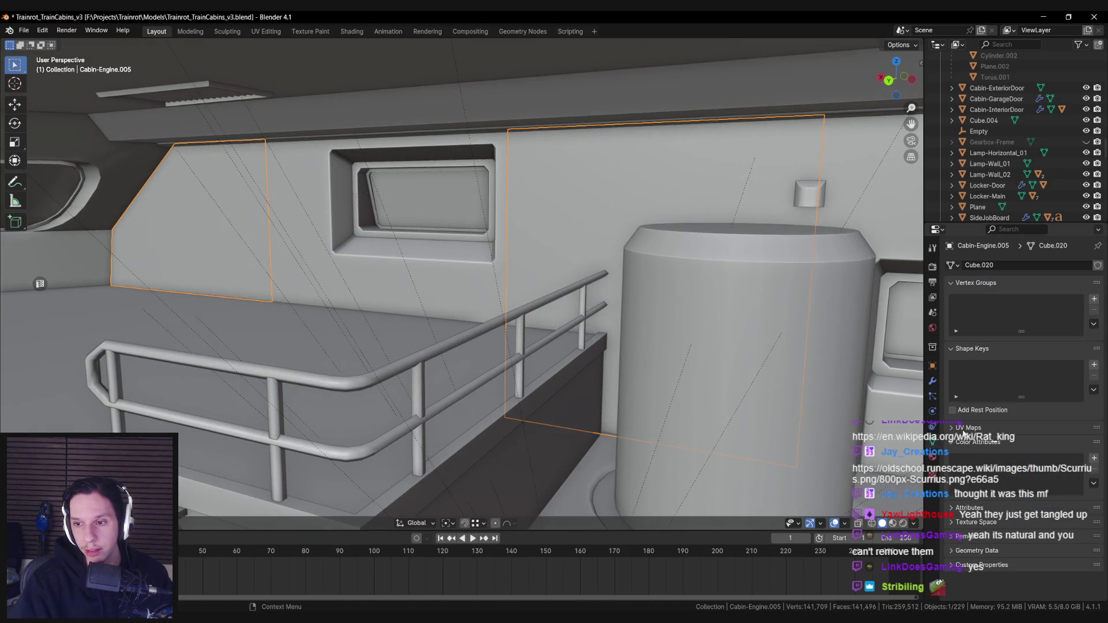
# Add a second UV map to the wall and name it UVMap.001
pyautogui.click(955, 429)
pyautogui.click(1093, 446)
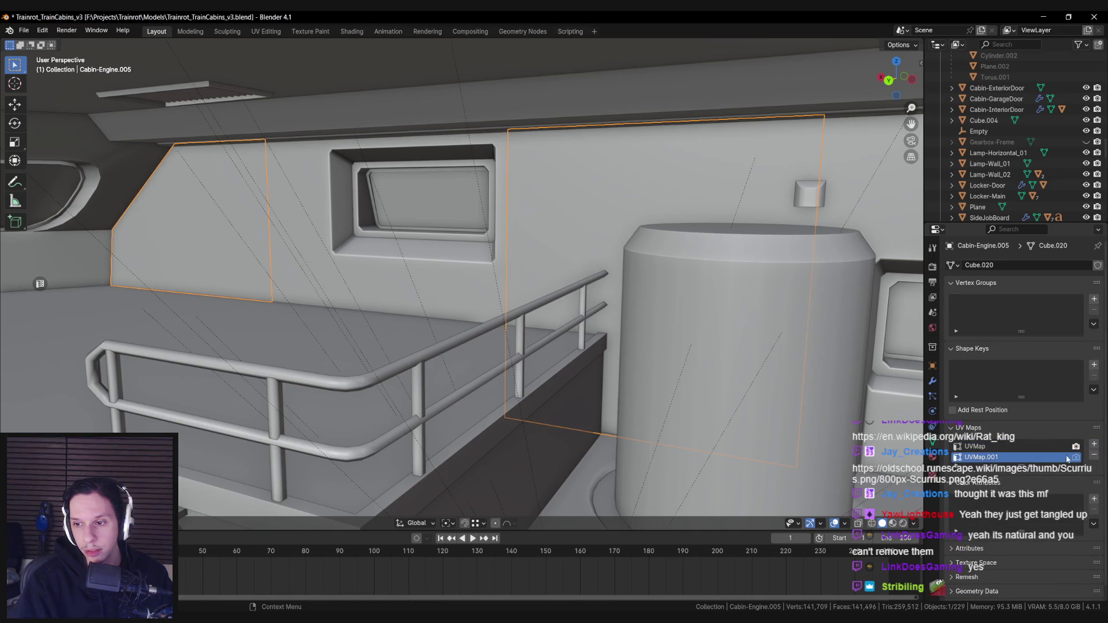
pyautogui.doubleClick(1011, 454)
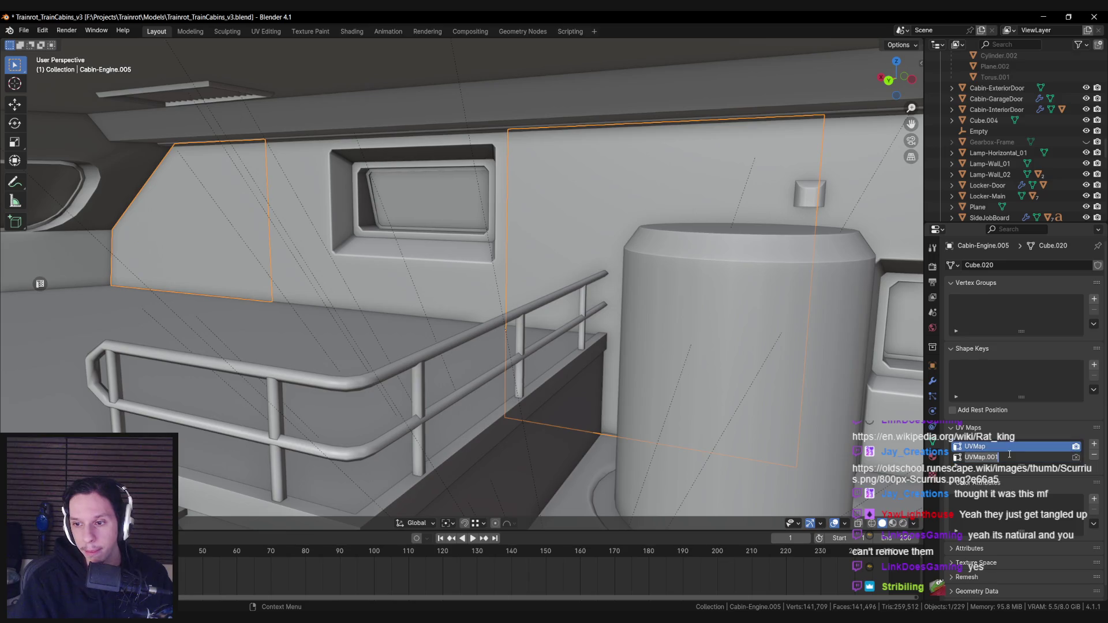
pyautogui.click(1012, 458)
# Enter Edit Mode, open a UV Editor beside the 3D view and select all wall faces
pyautogui.press('Tab')
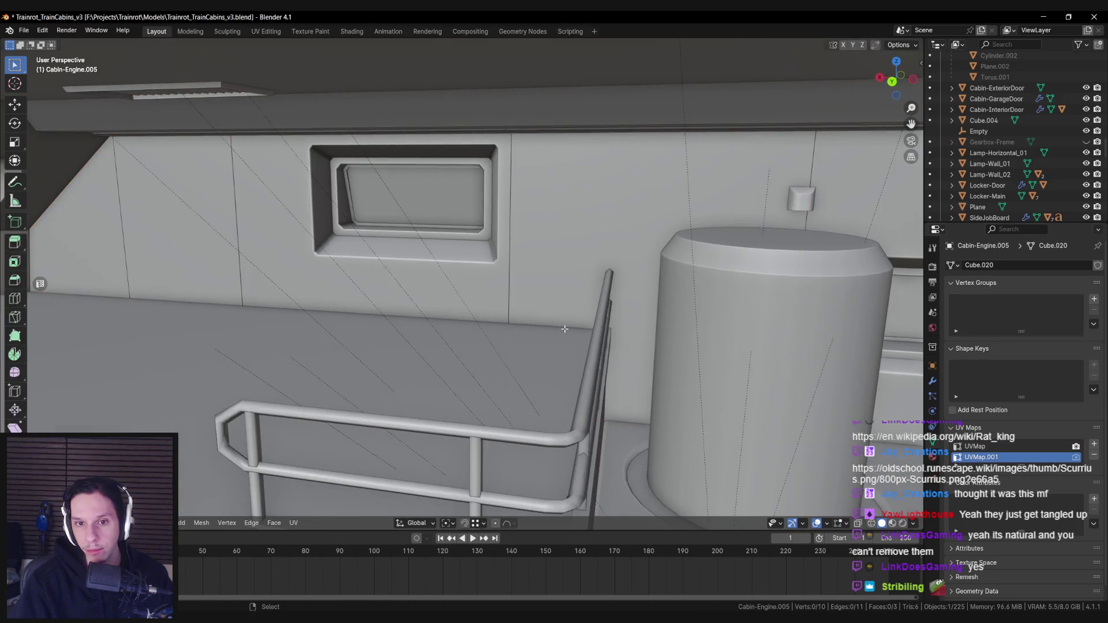
pyautogui.hotkey('ctrl', 'alt', 'u')
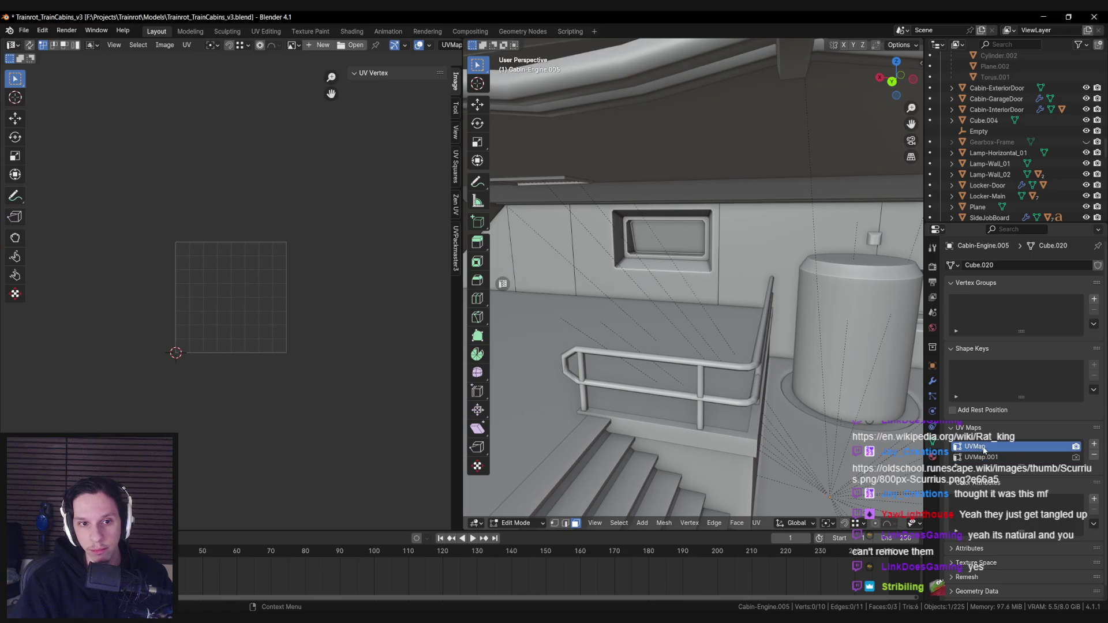
pyautogui.press('a')
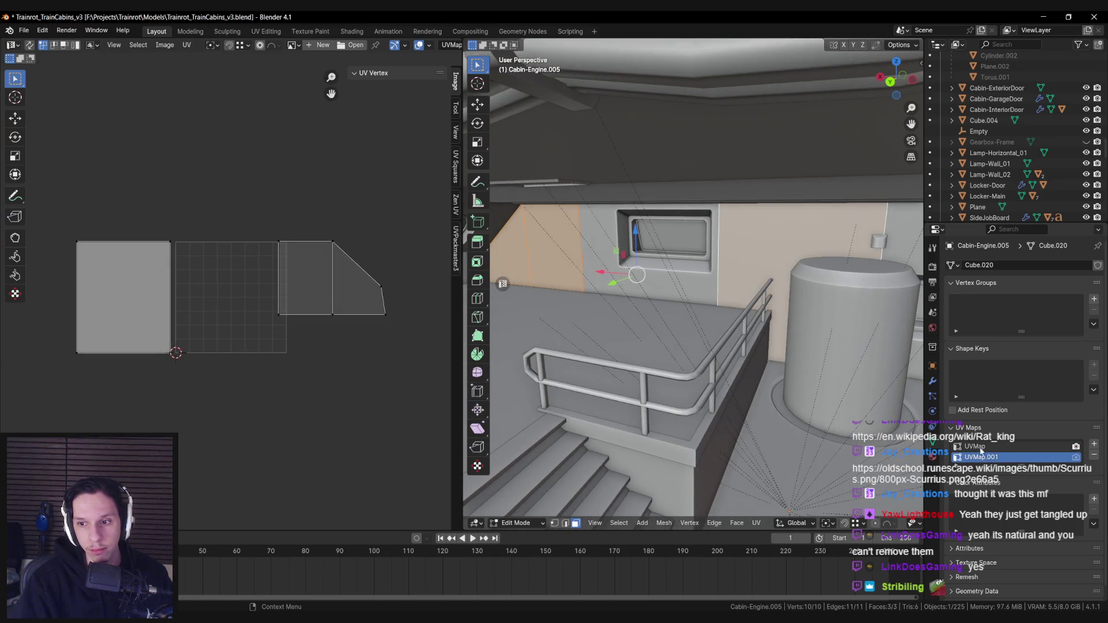
pyautogui.click(279, 314)
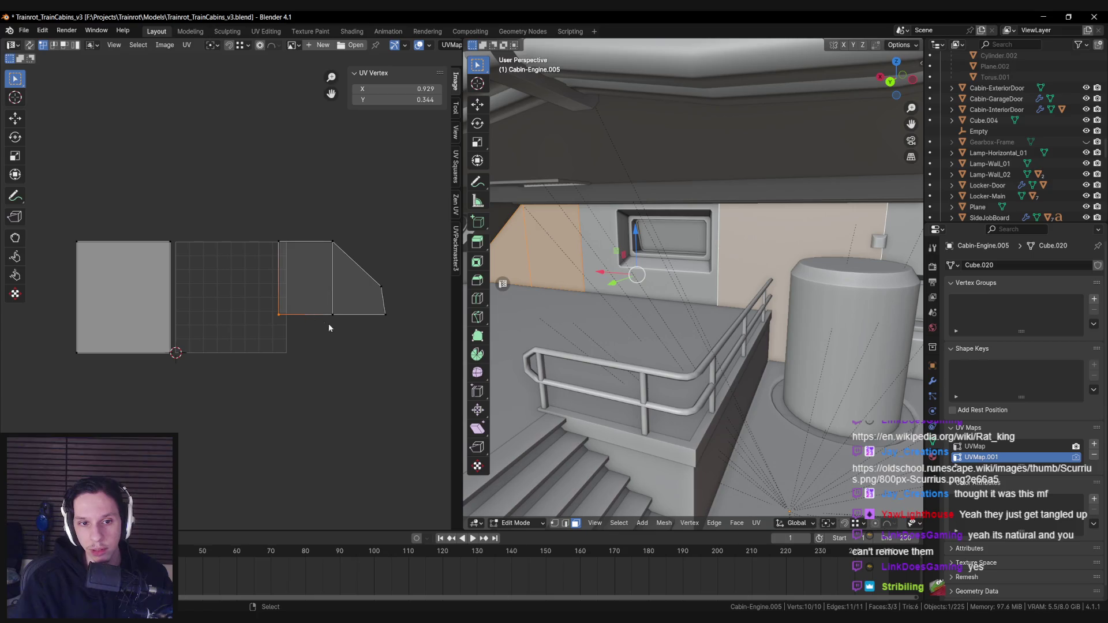
pyautogui.press('g')
pyautogui.click(322, 347)
# Switch the active map between UVMap and UVMap.001, then save the file
pyautogui.click(976, 447)
pyautogui.doubleClick(980, 456)
pyautogui.press('Return')
pyautogui.click(982, 457)
pyautogui.click(976, 447)
pyautogui.click(982, 457)
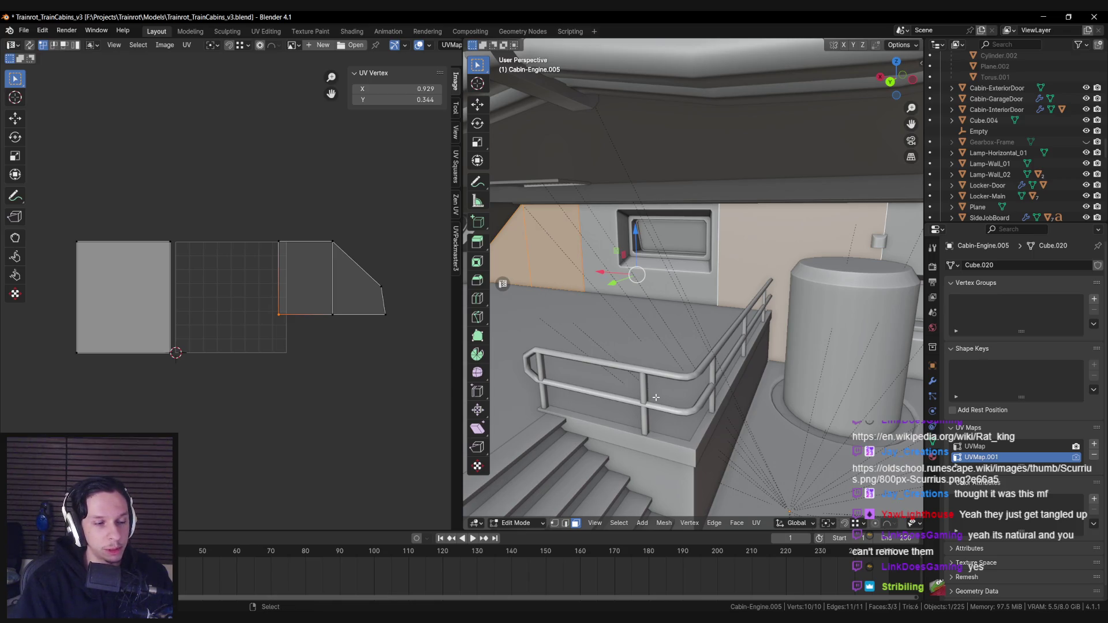
pyautogui.moveTo(656, 398); pyautogui.dragTo(645, 396)
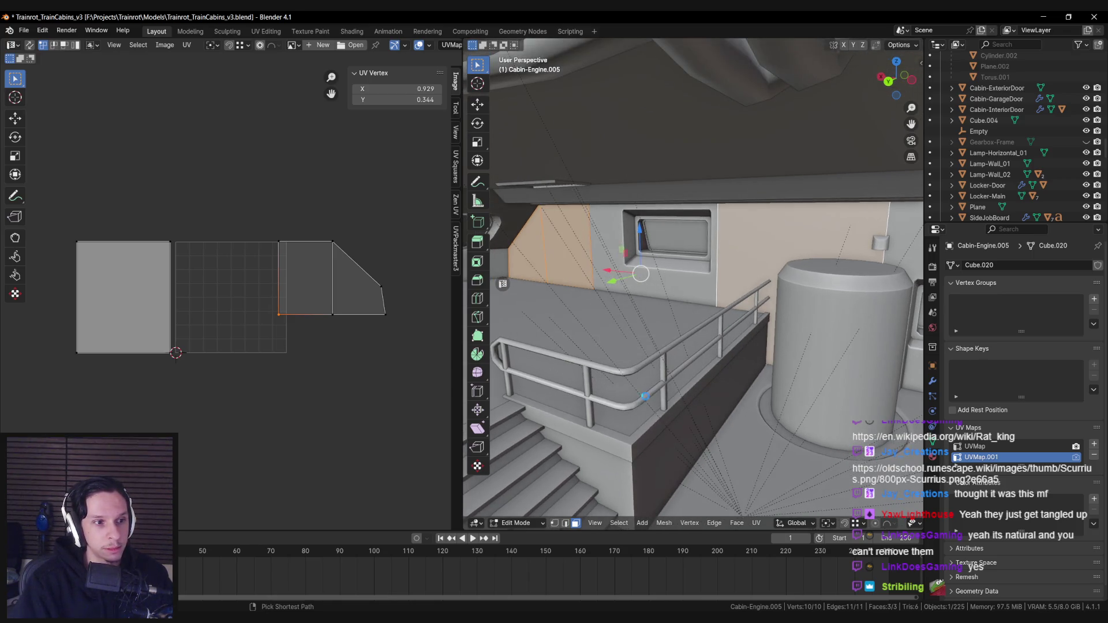
pyautogui.hotkey('ctrl', 's')
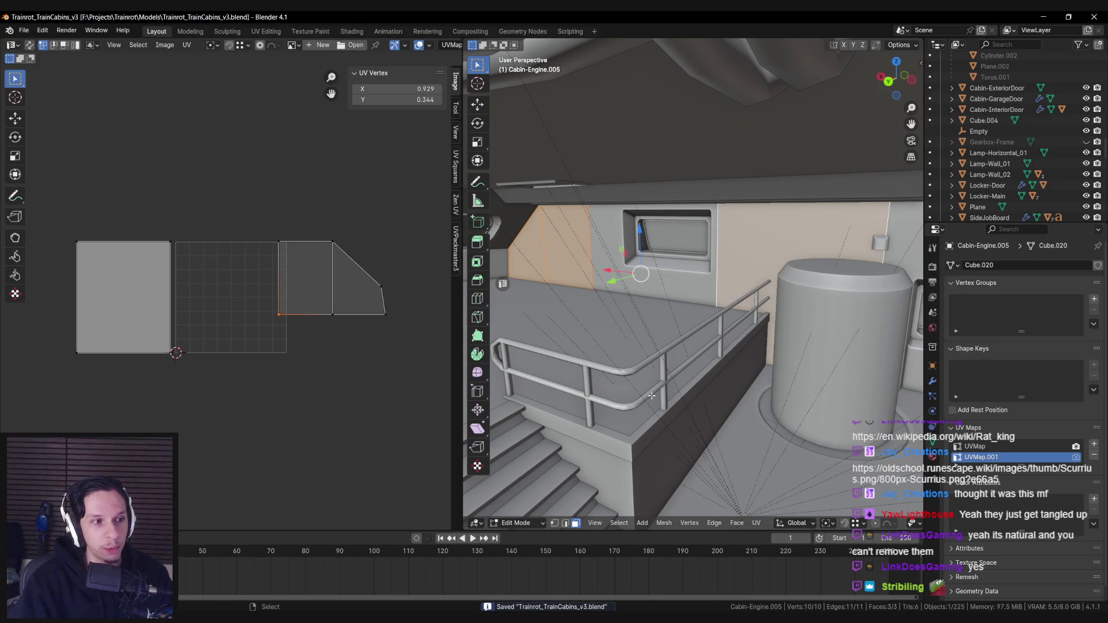
pyautogui.scroll(3, 651, 396)
pyautogui.scroll(2, 647, 395)
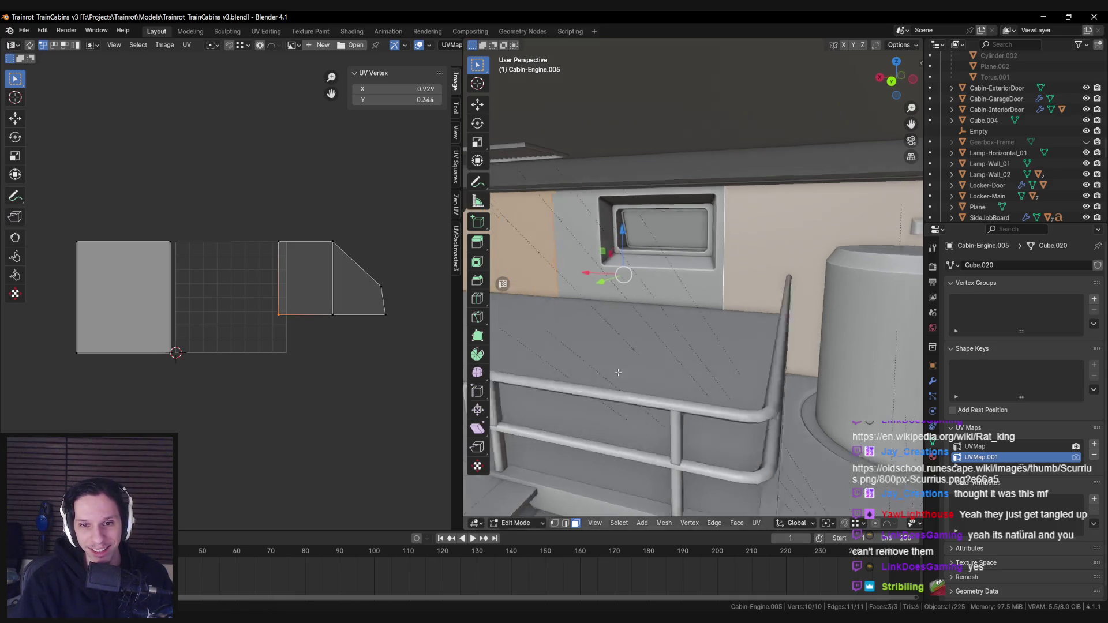
pyautogui.hotkey('alt', 'a')
# Add a loop cut across the Cabin-Engine wall beside the window
pyautogui.hotkey('ctrl', 'r')
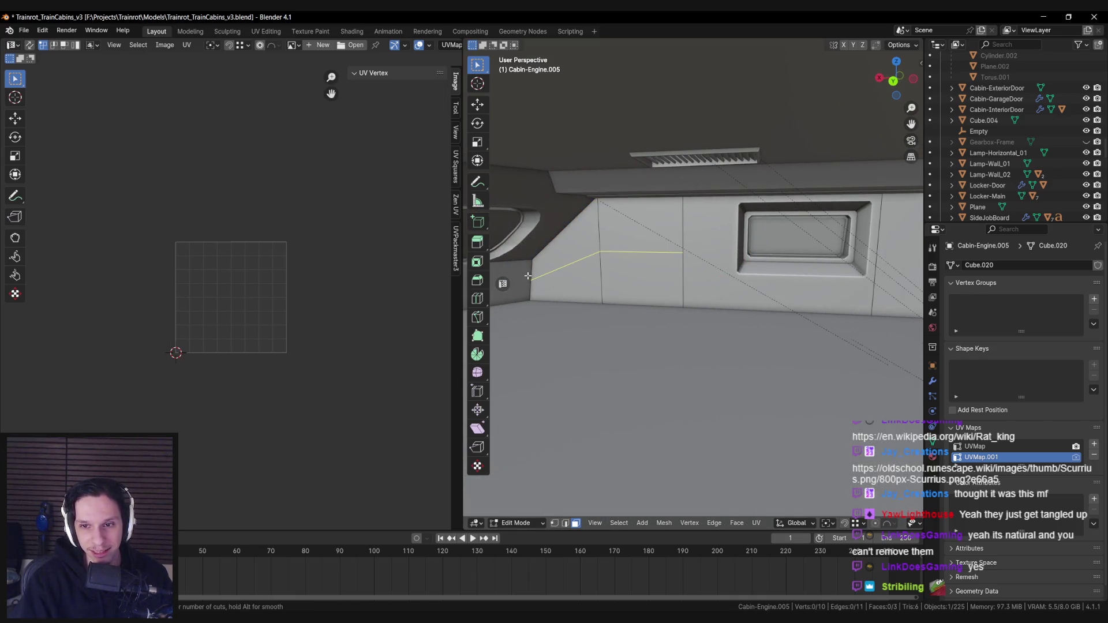
pyautogui.click(525, 276)
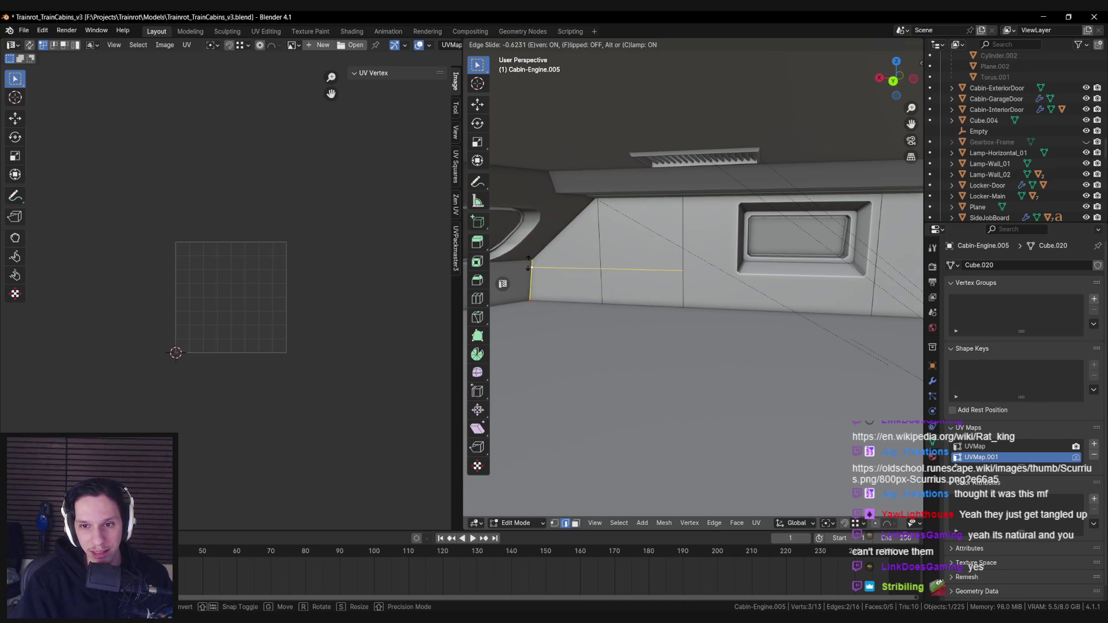
pyautogui.click(531, 265)
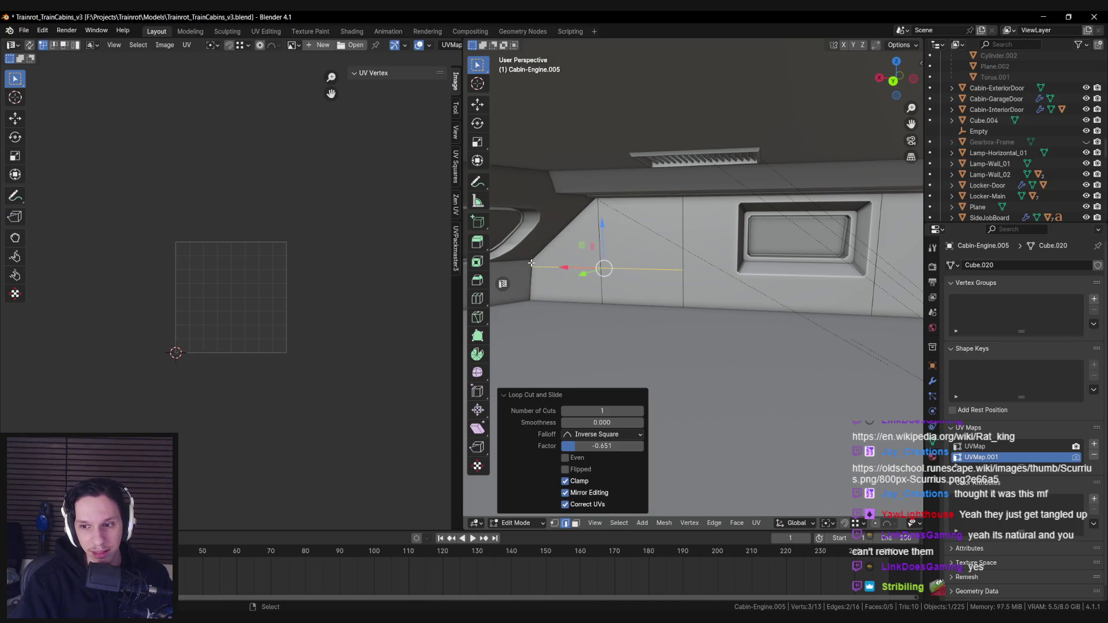
pyautogui.hotkey('alt', 'a')
pyautogui.press('a')
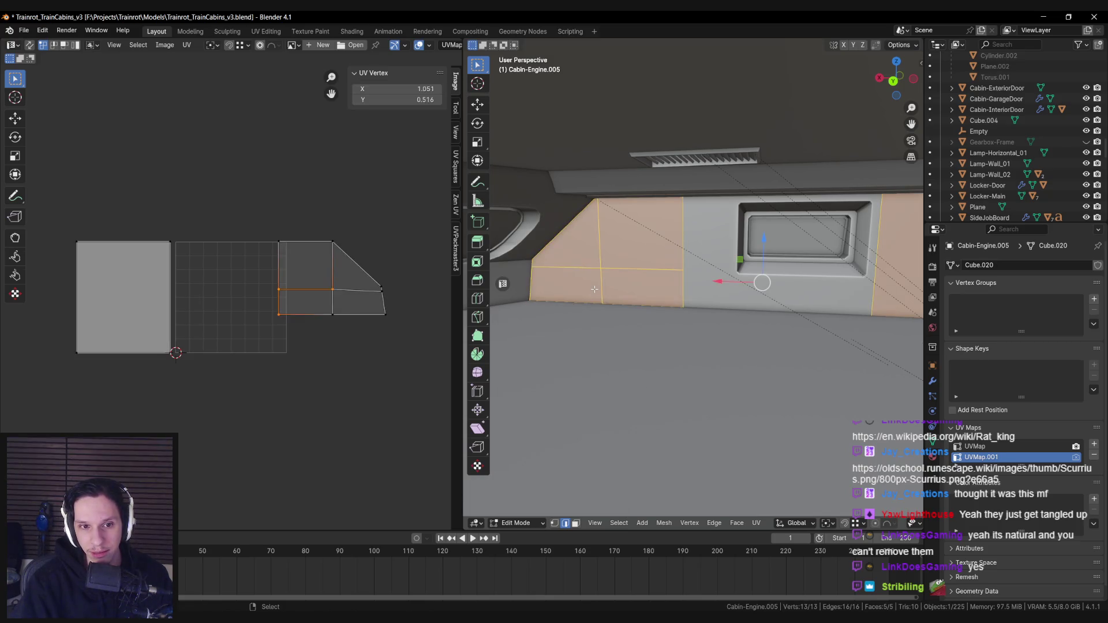
# Deselect the window faces, switch to vertex mode and return to Object Mode, checking in wireframe
pyautogui.hotkey('alt', 'q')
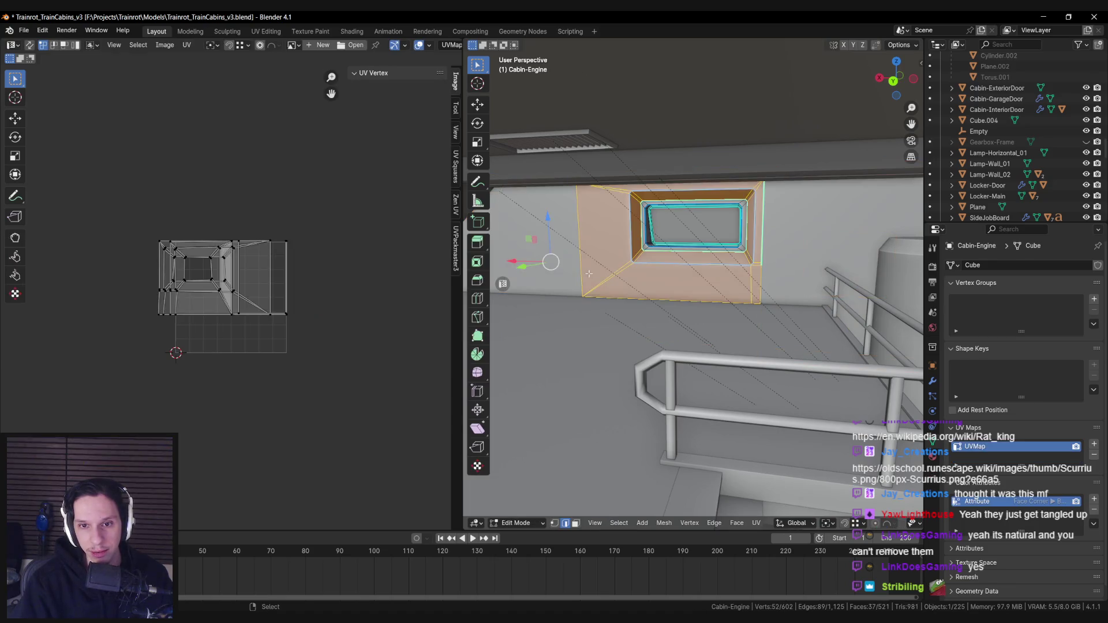
pyautogui.scroll(3, 589, 273)
pyautogui.hotkey('alt', 'a')
pyautogui.press('1')
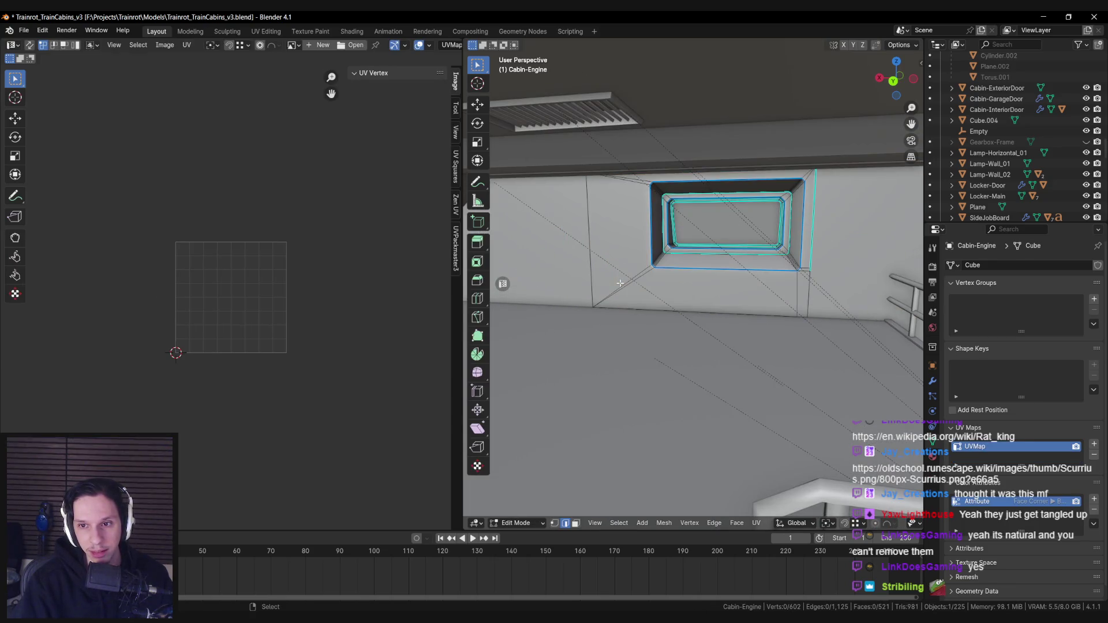
pyautogui.scroll(3, 717, 282)
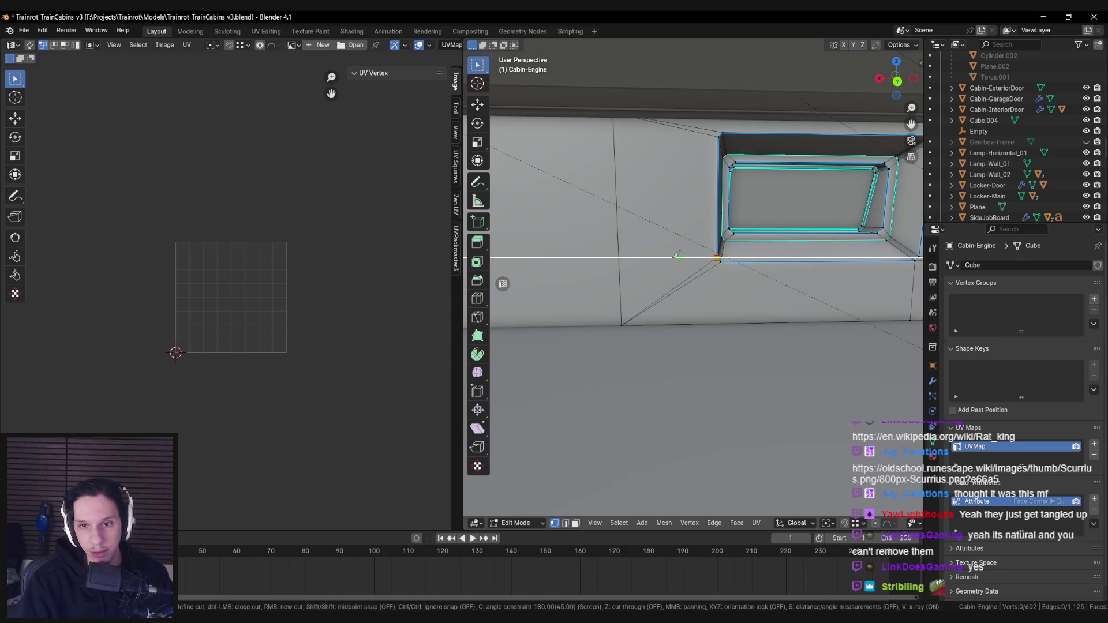
pyautogui.press('Tab')
pyautogui.scroll(-3, 648, 287)
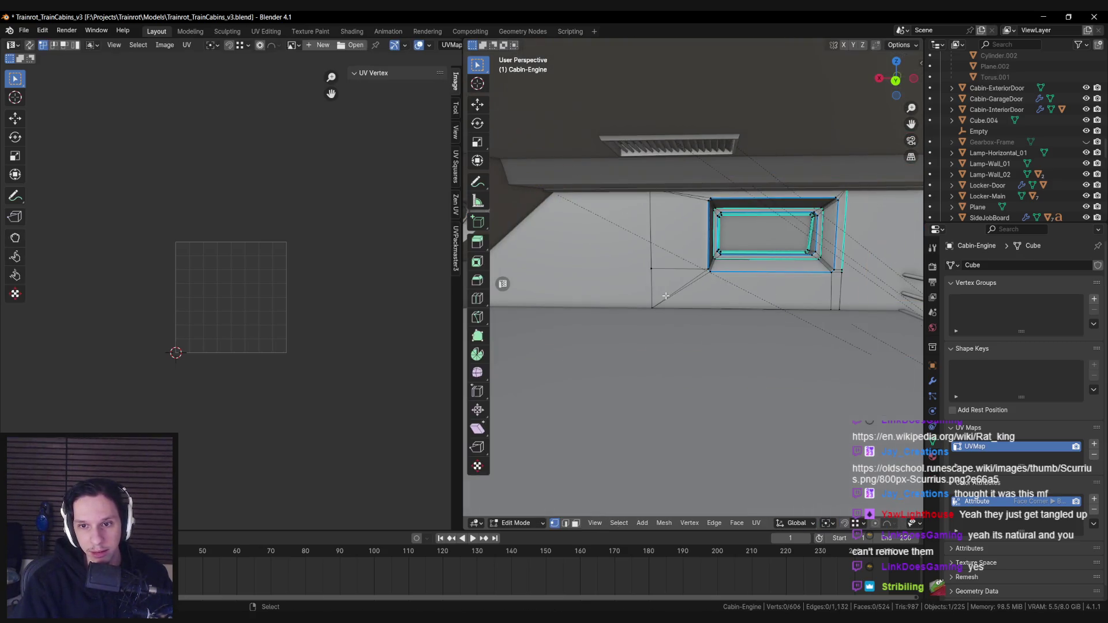
pyautogui.hotkey('shift', 'z')
pyautogui.moveTo(677, 299)
pyautogui.mouseDown()
pyautogui.moveTo(597, 317)
pyautogui.moveTo(680, 299)
pyautogui.mouseUp()
pyautogui.hotkey('shift', 'z')
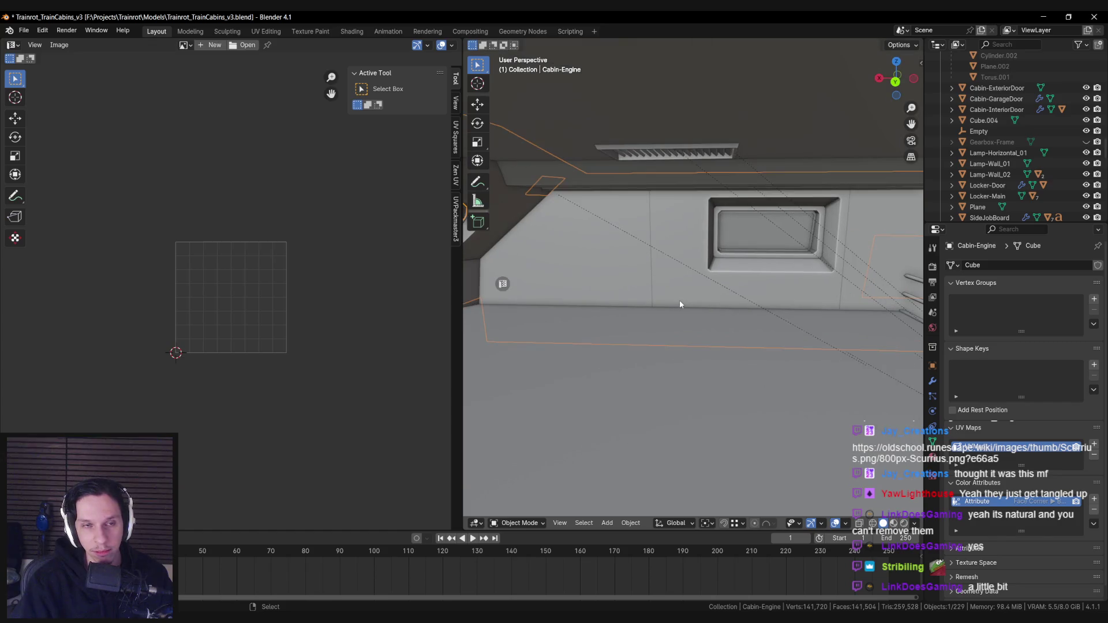
# Save the blend file and inspect the wall below the window
pyautogui.hotkey('ctrl', 's')
pyautogui.scroll(1, 673, 307)
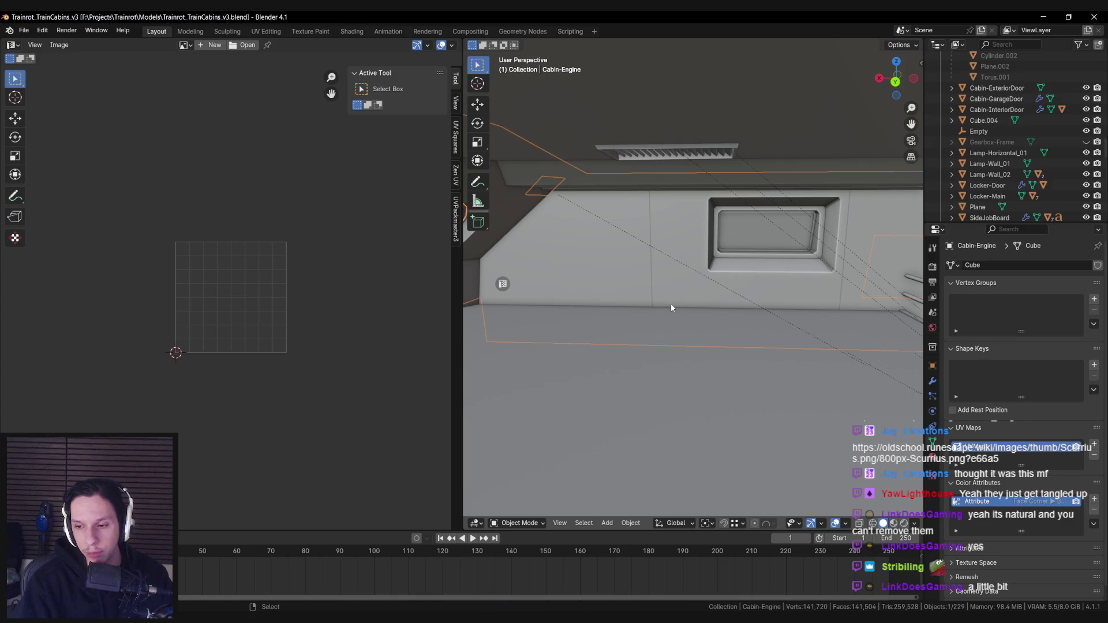
pyautogui.scroll(-1, 670, 303)
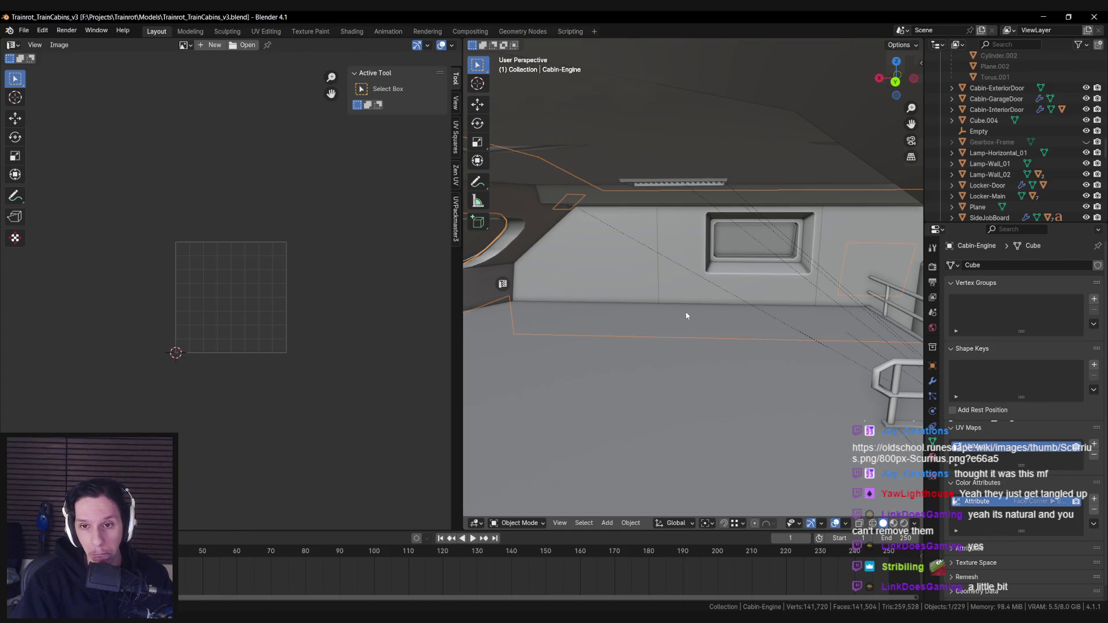
pyautogui.scroll(1, 687, 306)
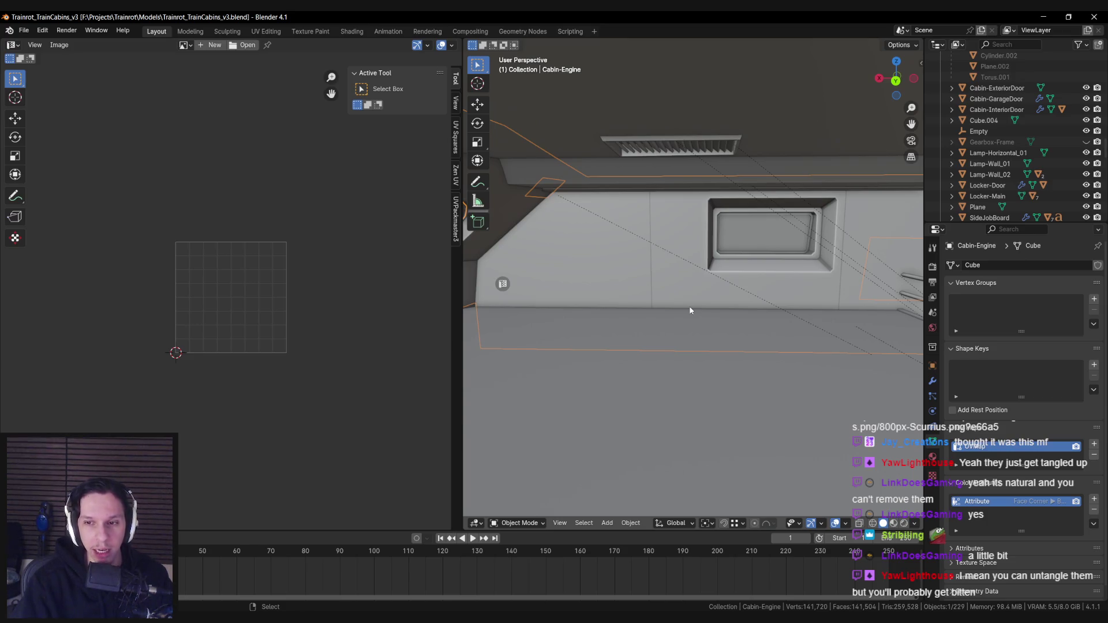
# Dissolve the stray diagonal edge below the window, then return to Object Mode
pyautogui.press('Tab')
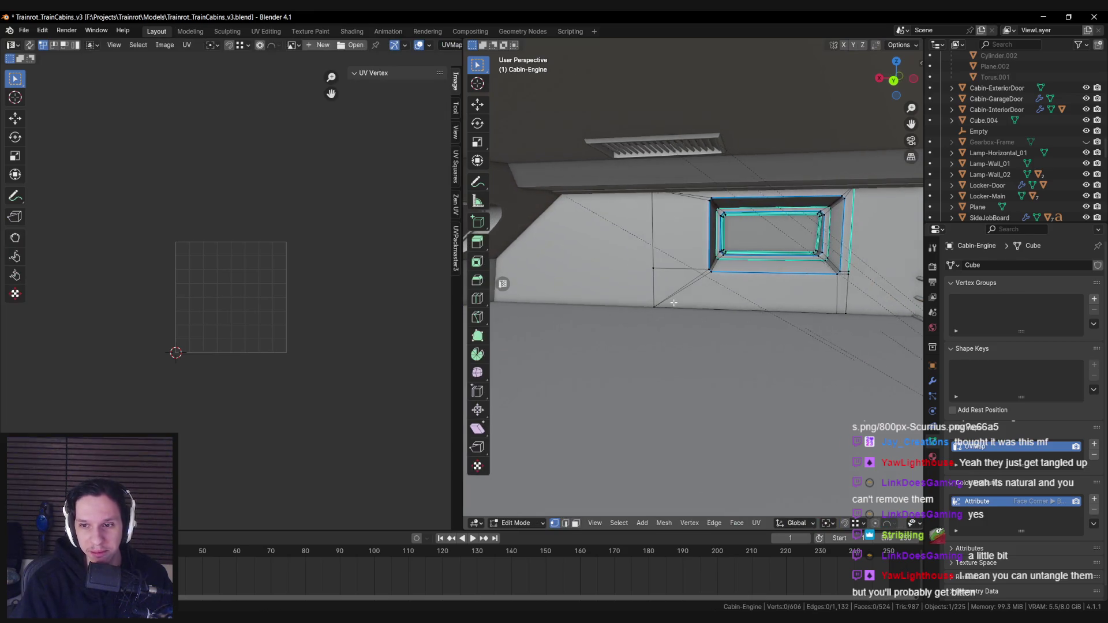
pyautogui.press('Tab')
pyautogui.press('Tab')
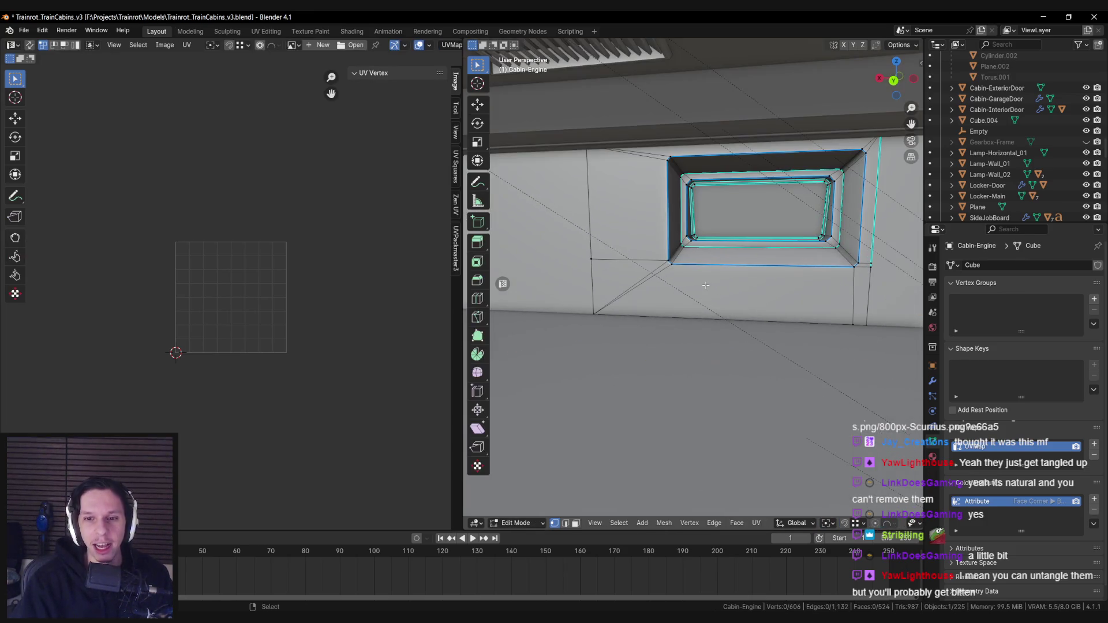
pyautogui.scroll(2, 707, 285)
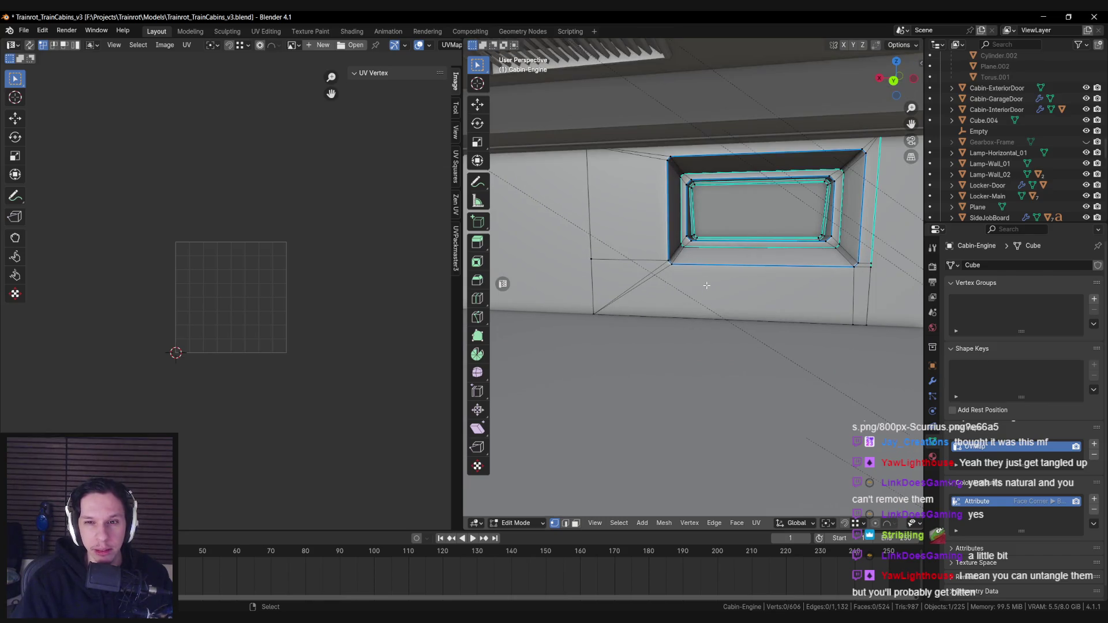
pyautogui.press('2')
pyautogui.click(619, 288)
pyautogui.hotkey('ctrl', 'x')
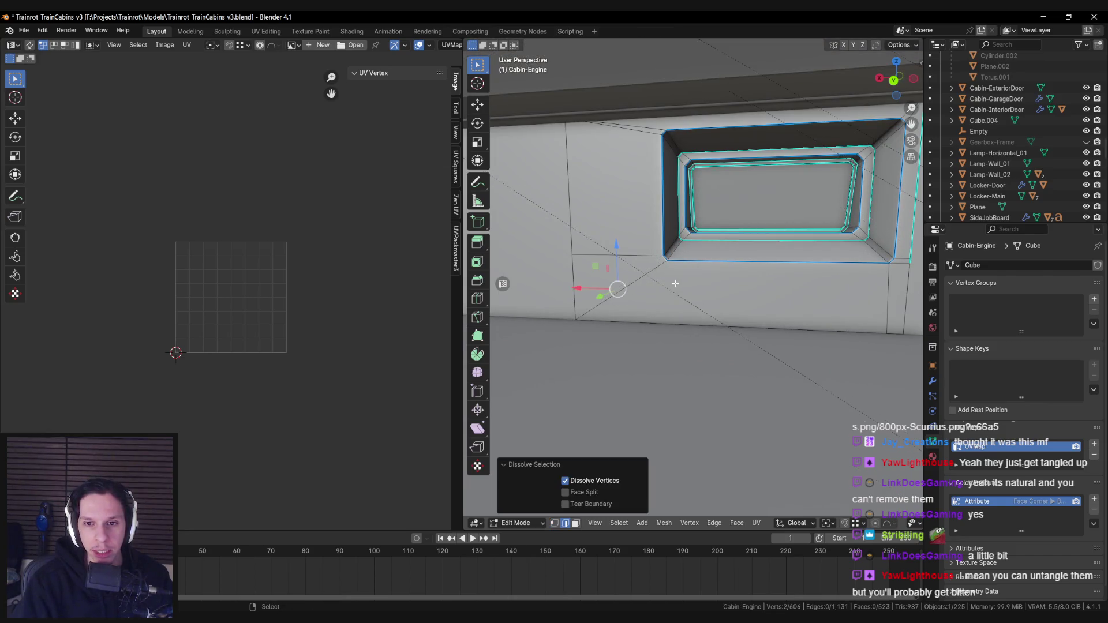
pyautogui.click(678, 282)
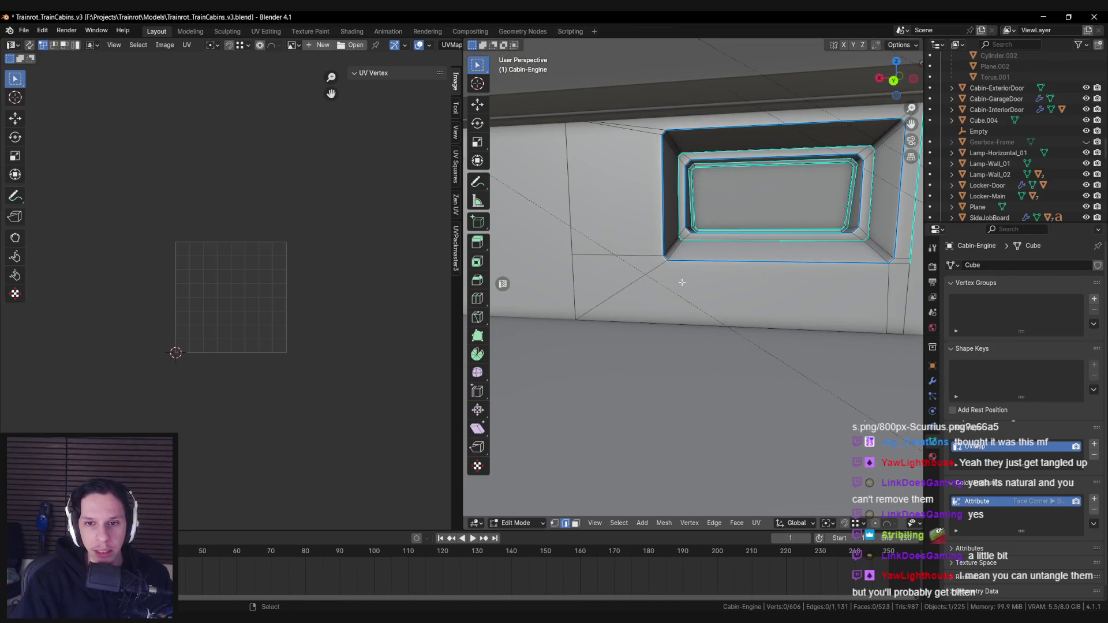
pyautogui.scroll(-3, 683, 284)
pyautogui.scroll(3, 687, 286)
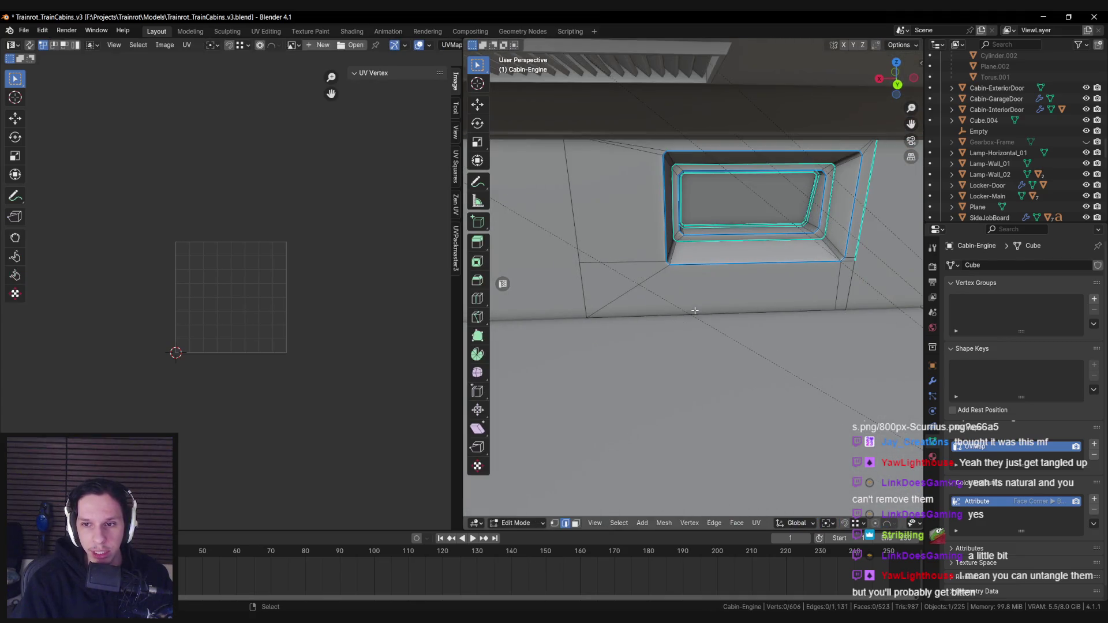
pyautogui.scroll(-1, 675, 287)
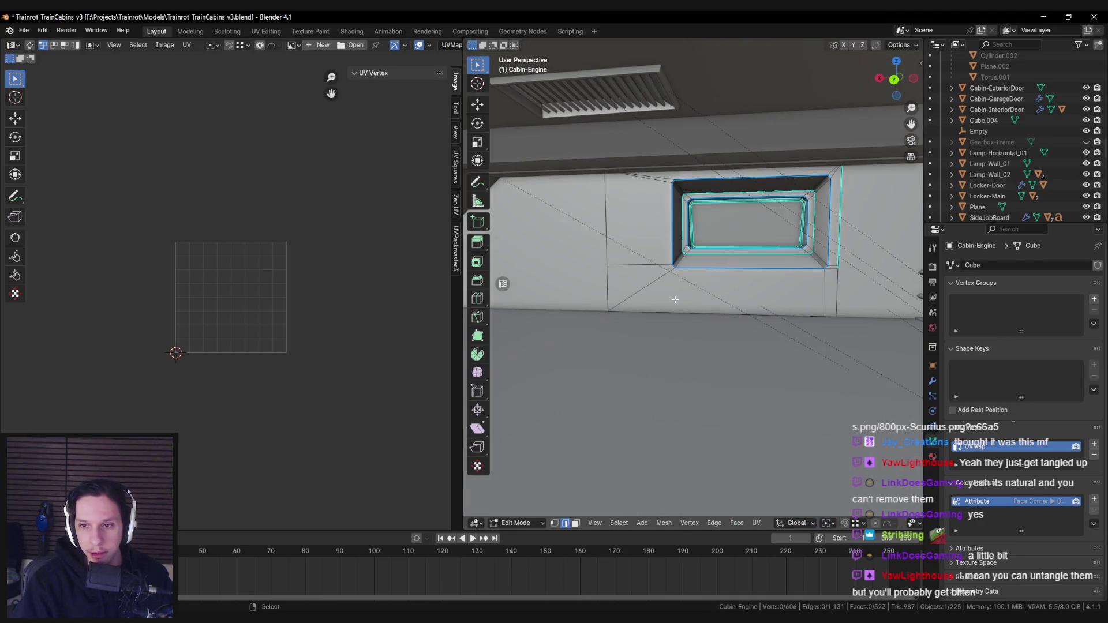
pyautogui.press('Tab')
# Select the Cabin-Engine.005 wall beside the railing and enter Edit Mode
pyautogui.moveTo(677, 299)
pyautogui.mouseDown()
pyautogui.moveTo(785, 310)
pyautogui.moveTo(828, 287)
pyautogui.moveTo(611, 296)
pyautogui.moveTo(723, 280)
pyautogui.mouseUp()
pyautogui.click(829, 287)
pyautogui.press('Tab')
pyautogui.hotkey('ctrl', 'r')
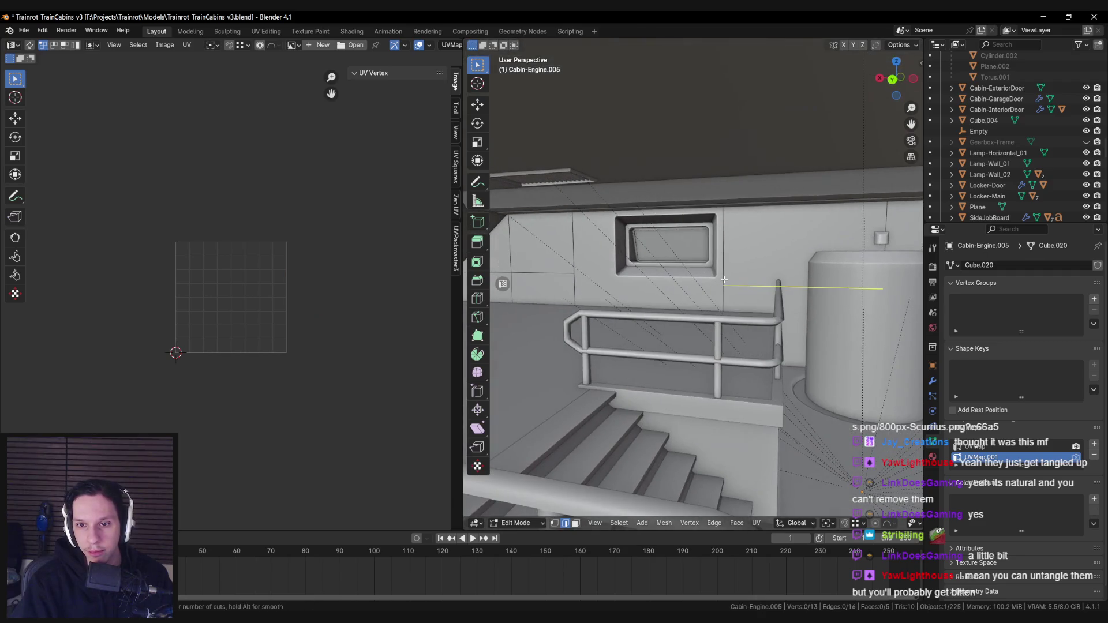
# Cut two loop cuts into the Cabin-Engine.005 wall where it meets the railing
pyautogui.click(726, 276)
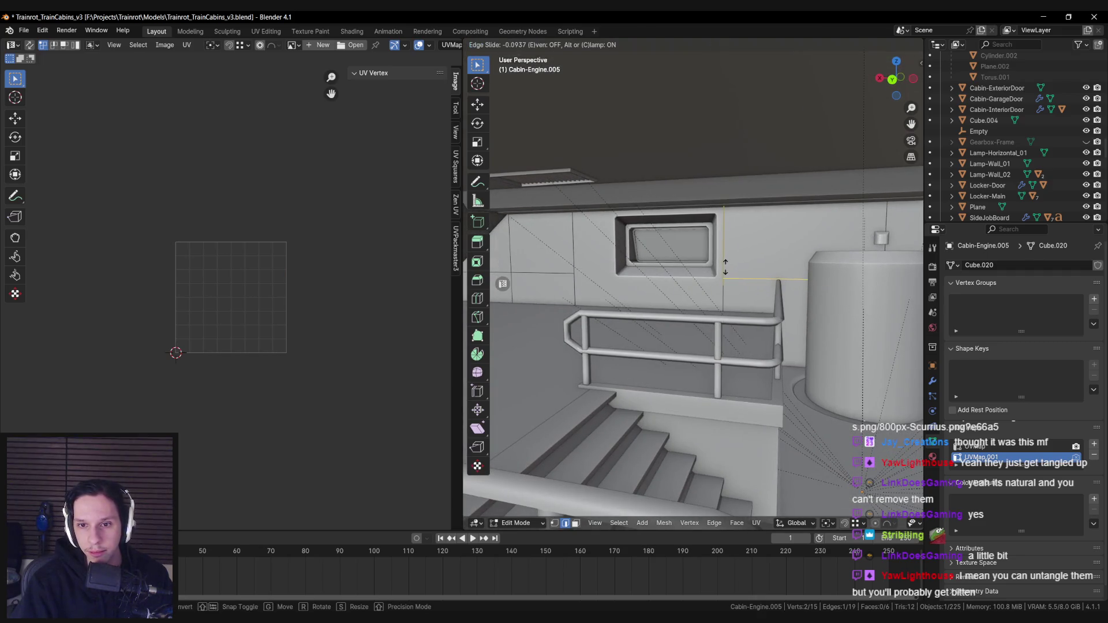
pyautogui.click(725, 267)
pyautogui.moveTo(725, 266)
pyautogui.mouseDown()
pyautogui.moveTo(682, 297)
pyautogui.moveTo(676, 285)
pyautogui.moveTo(698, 282)
pyautogui.mouseUp()
pyautogui.hotkey('ctrl', 'r')
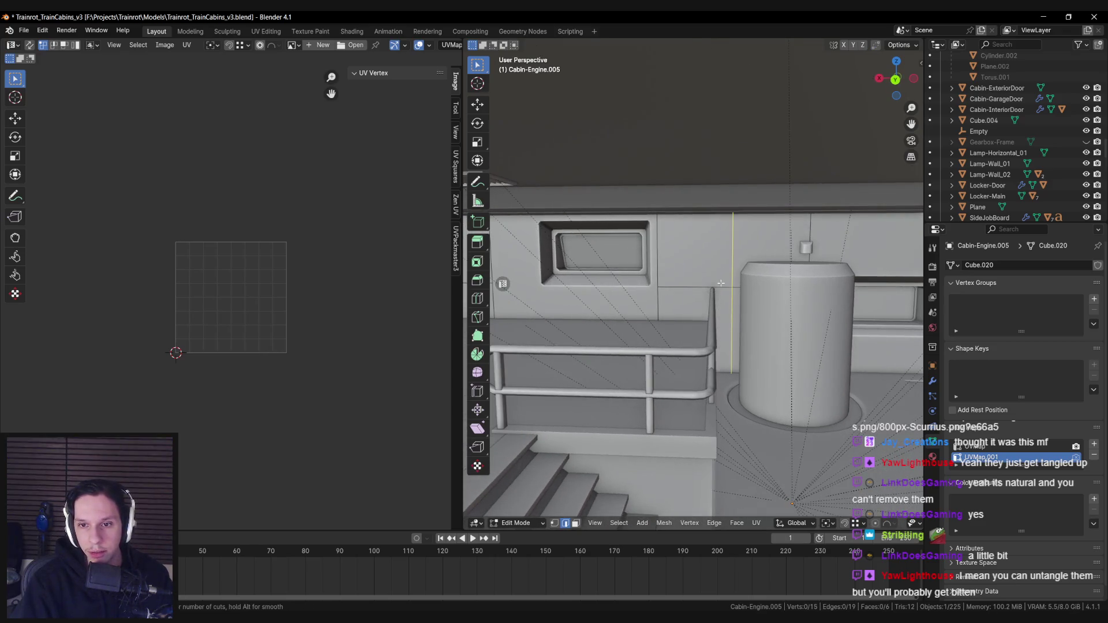
pyautogui.click(722, 278)
pyautogui.click(717, 282)
# Select the wall edge beside the railing and try moving it along X, then cancel
pyautogui.press('a')
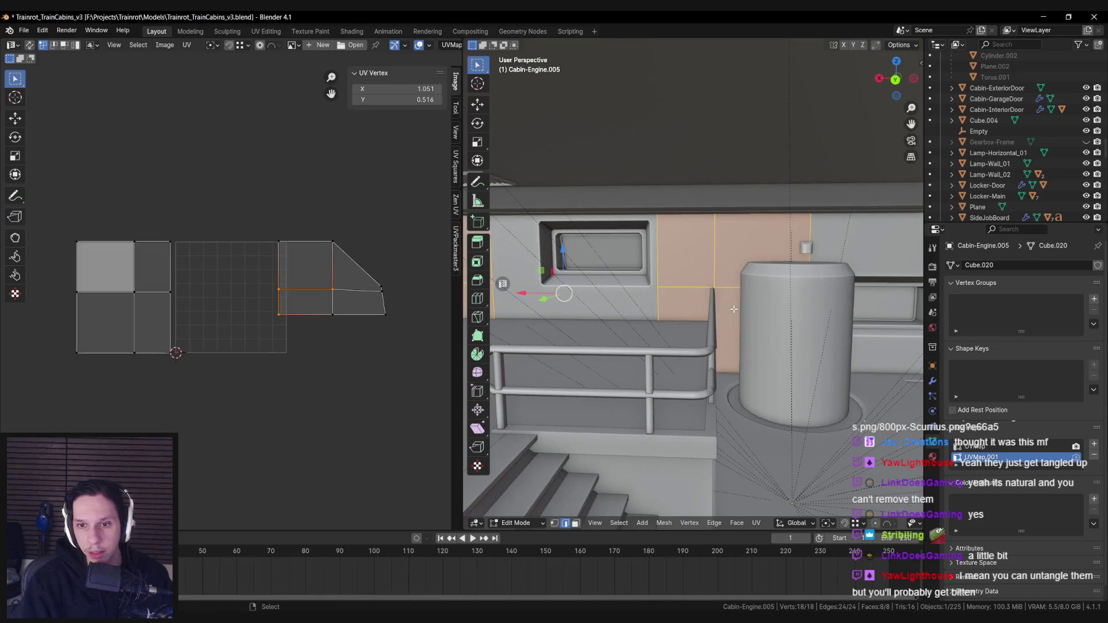
pyautogui.scroll(1, 248, 291)
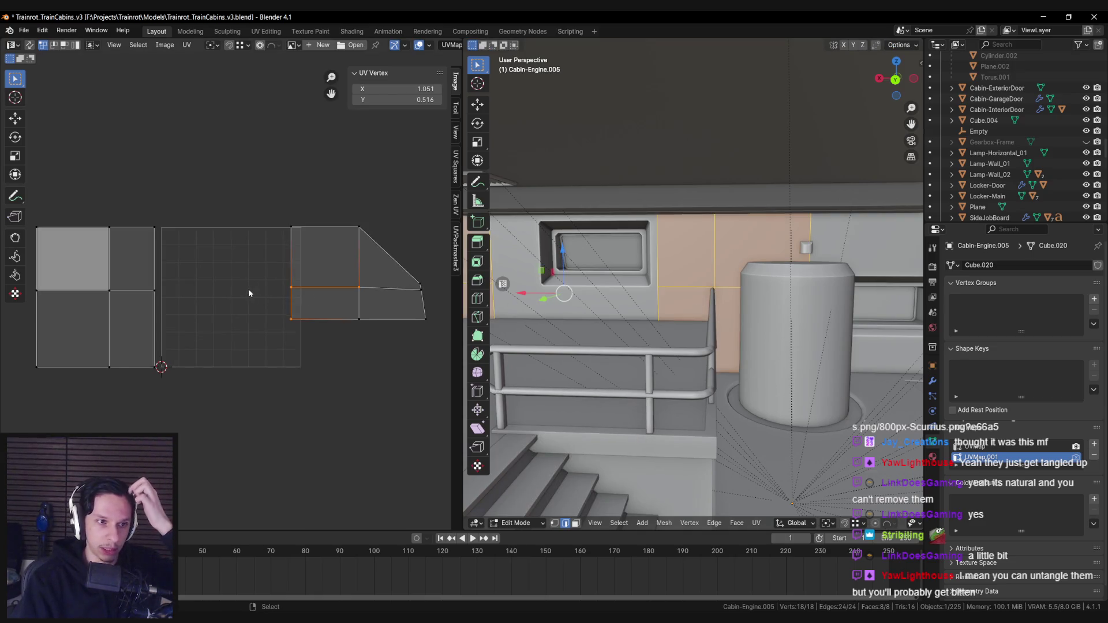
pyautogui.scroll(5, 709, 341)
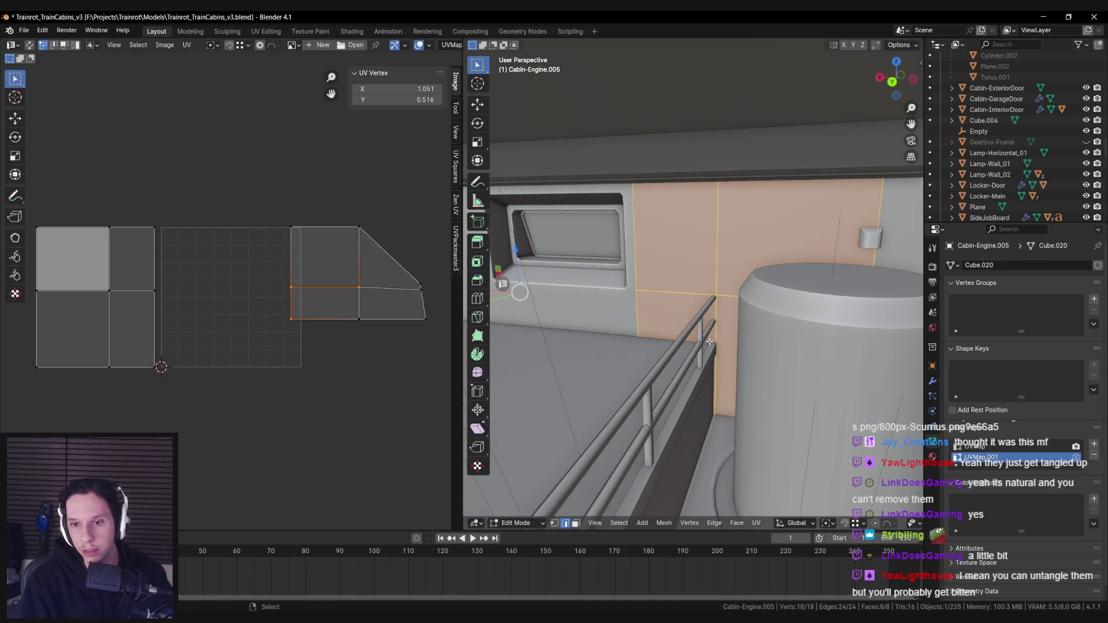
pyautogui.click(710, 342)
pyautogui.press('g')
pyautogui.press('x')
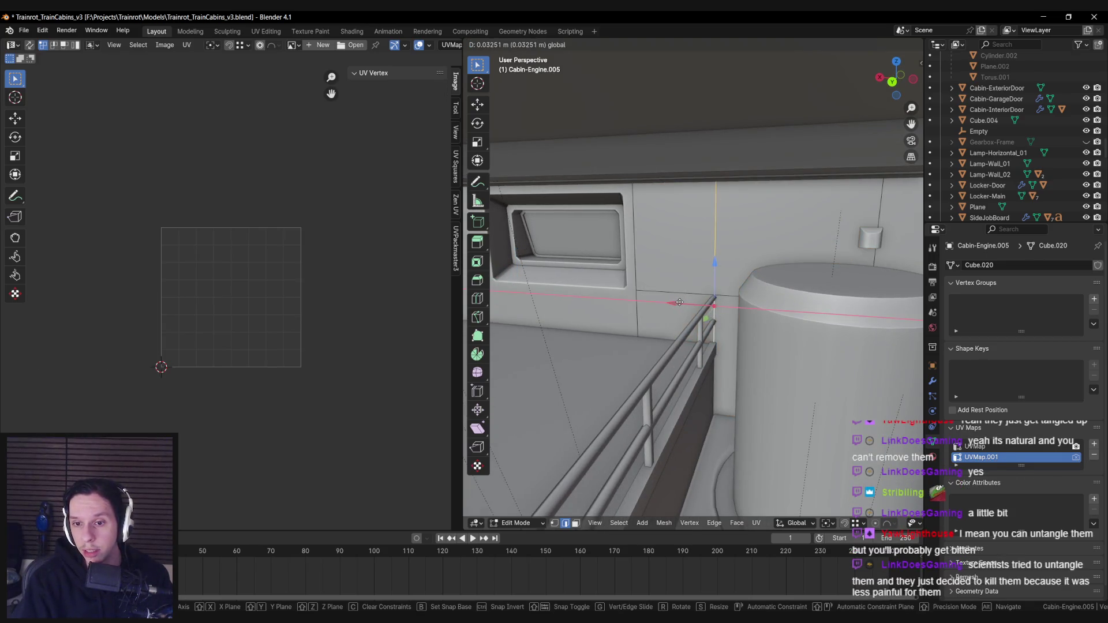
pyautogui.press('Escape')
pyautogui.press('l')
# Reselect the whole wall and test sliding a vertical edge, then undo it
pyautogui.press('n')
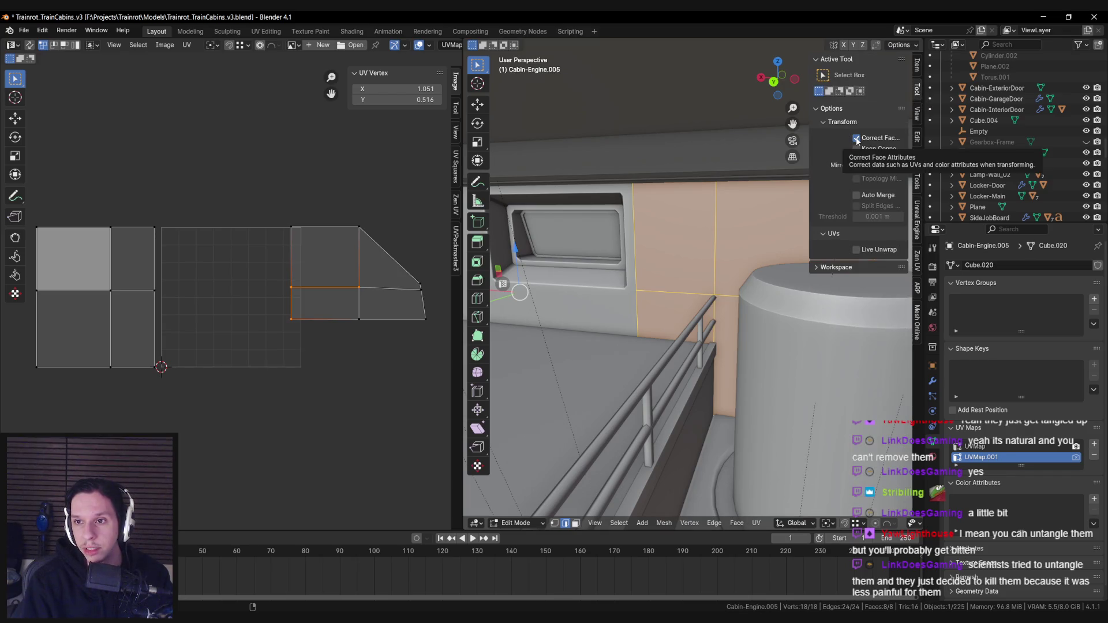
pyautogui.press('n')
pyautogui.hotkey('alt', 'a')
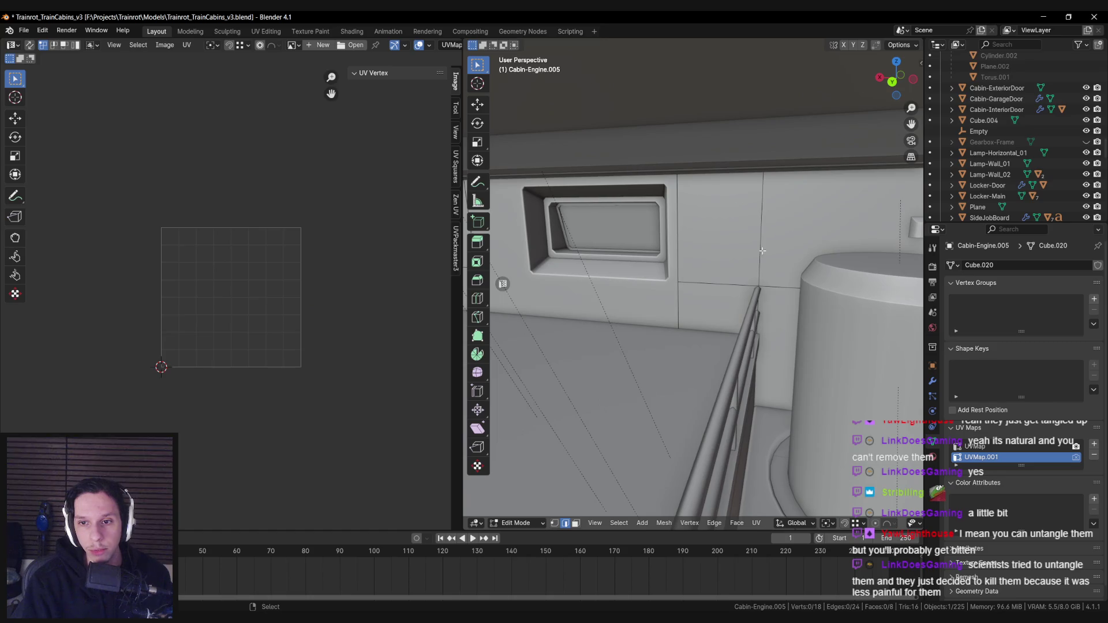
pyautogui.press('a')
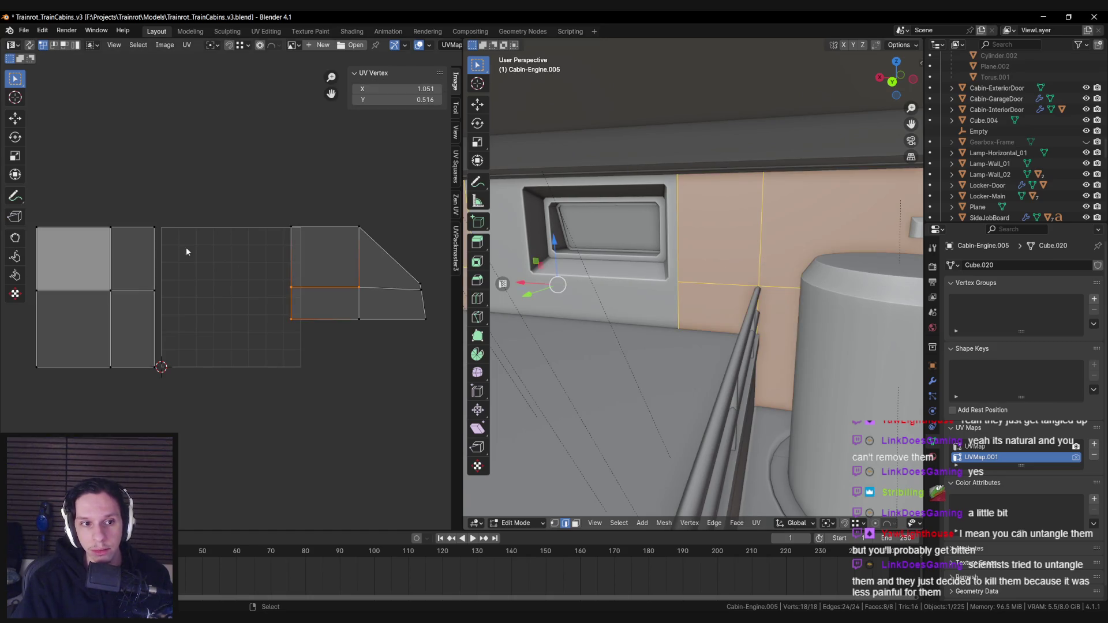
pyautogui.press('g')
pyautogui.press('g')
pyautogui.click(801, 253)
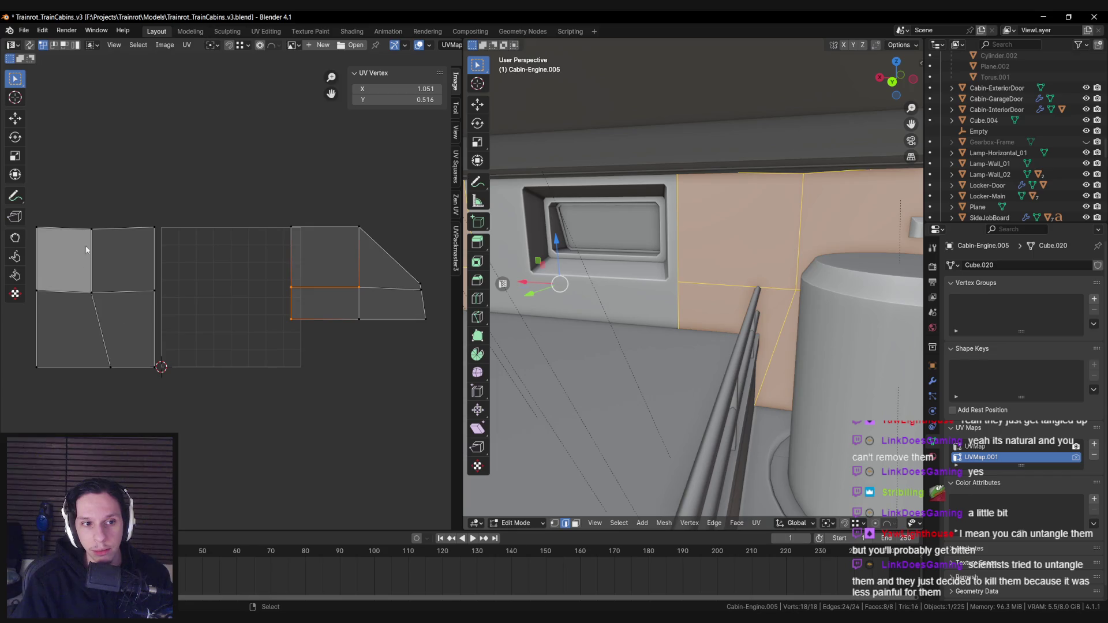
pyautogui.hotkey('ctrl', 'z')
pyautogui.hotkey('ctrl', 'z')
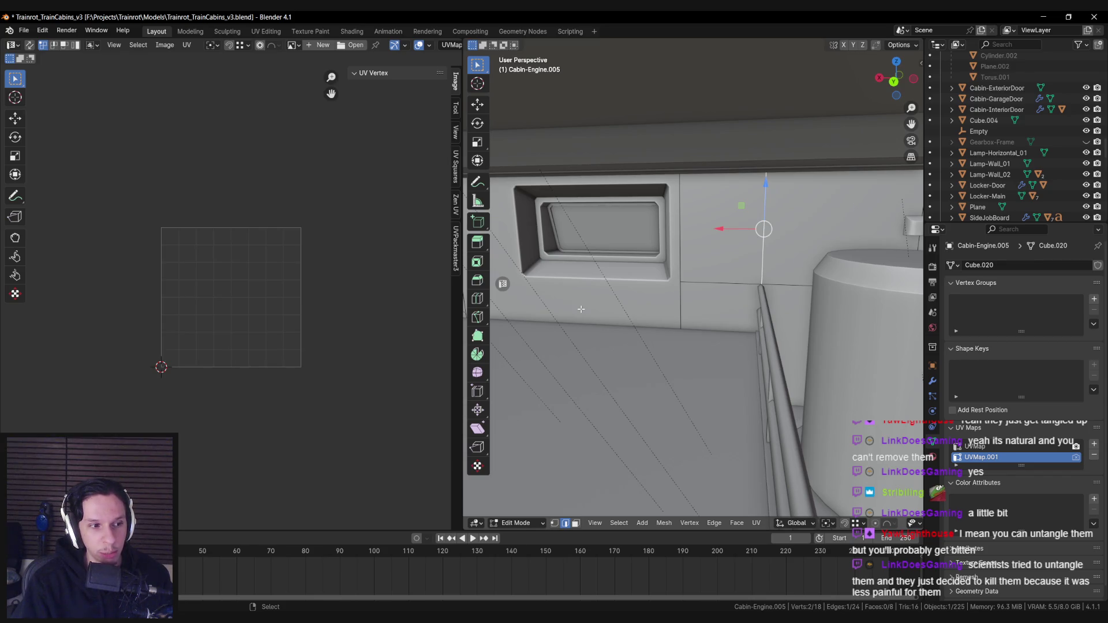
pyautogui.scroll(-10, 581, 309)
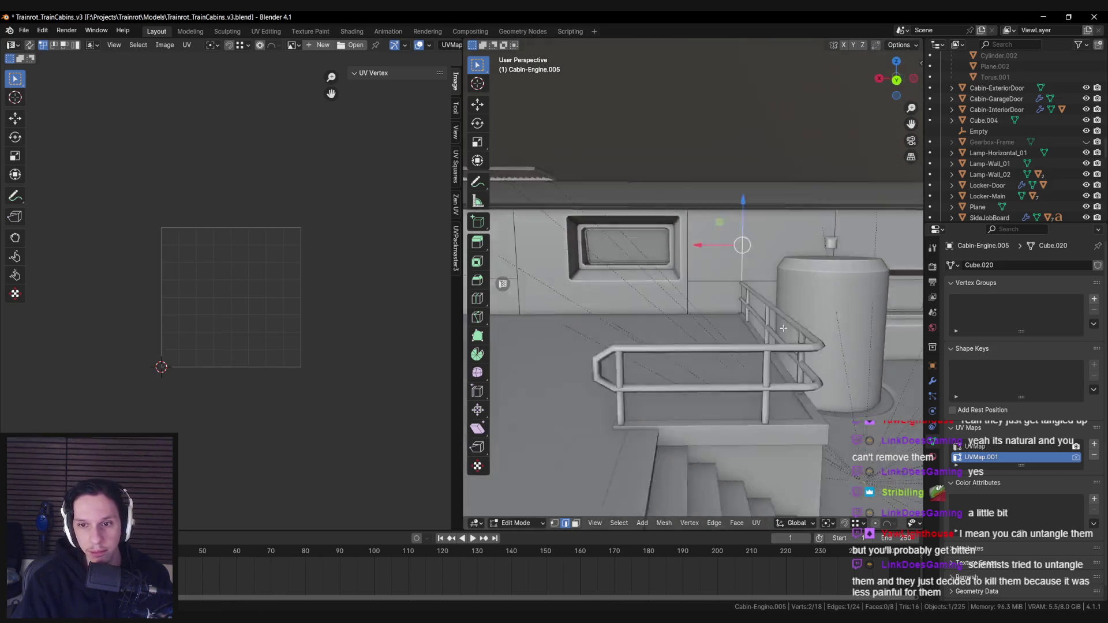
pyautogui.scroll(3, 783, 328)
pyautogui.scroll(-1, 768, 322)
pyautogui.hotkey('ctrl', 'r')
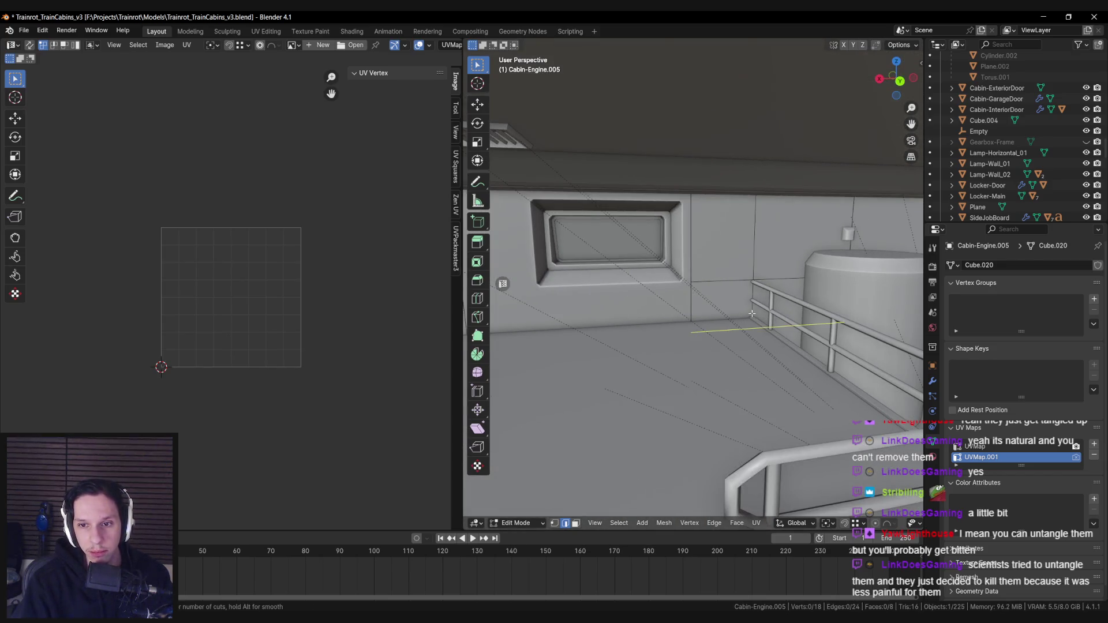
pyautogui.click(755, 319)
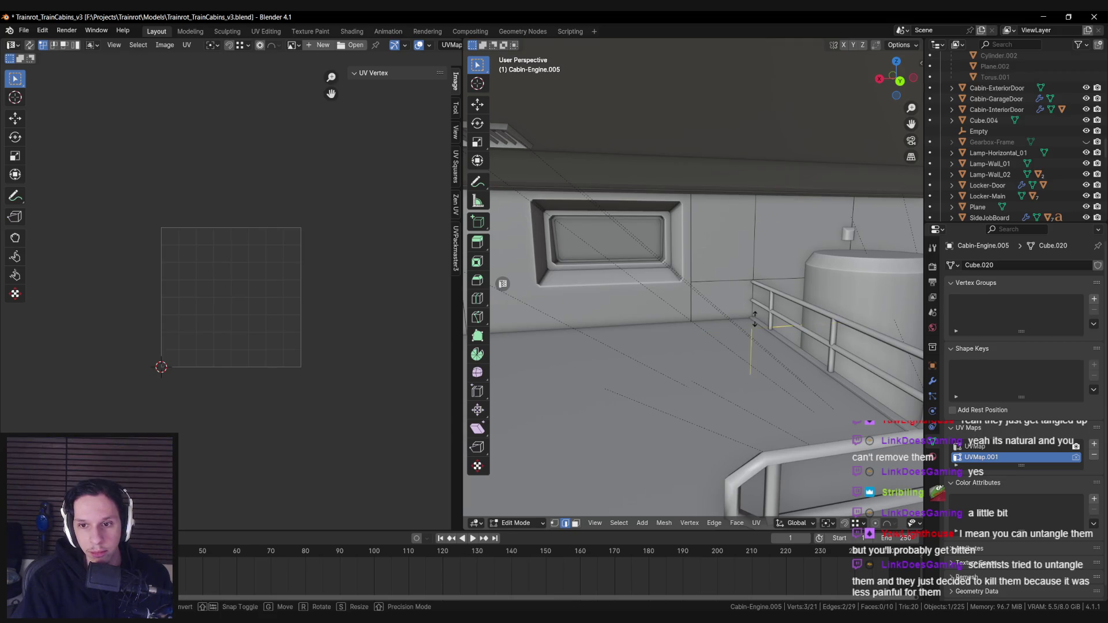
pyautogui.click(756, 308)
pyautogui.scroll(3, 756, 308)
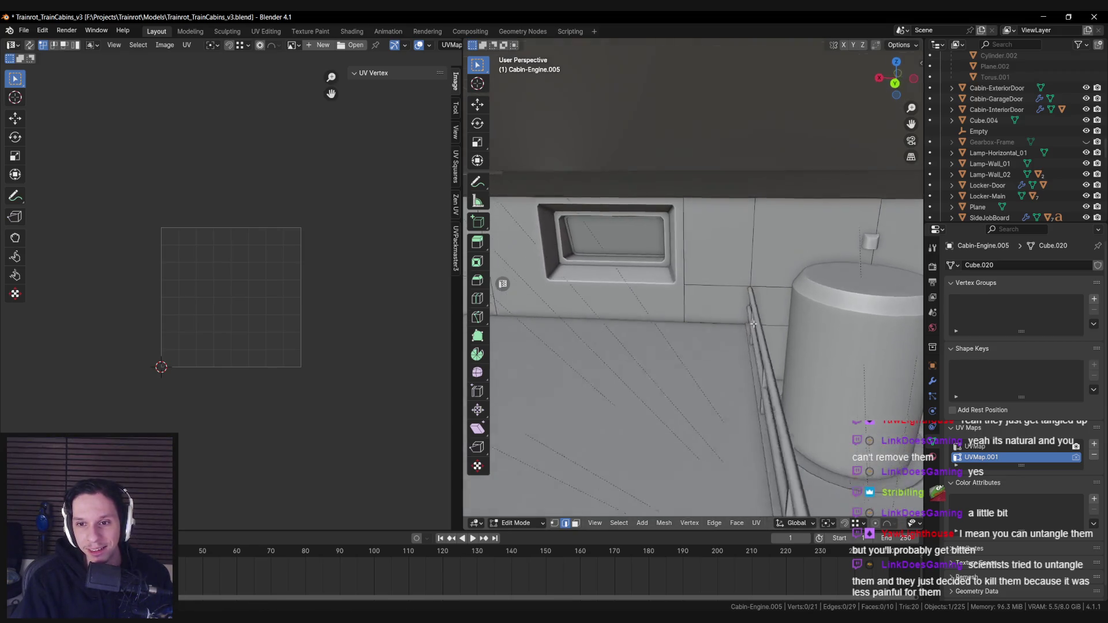
pyautogui.press('g')
pyautogui.press('g')
pyautogui.click(754, 290)
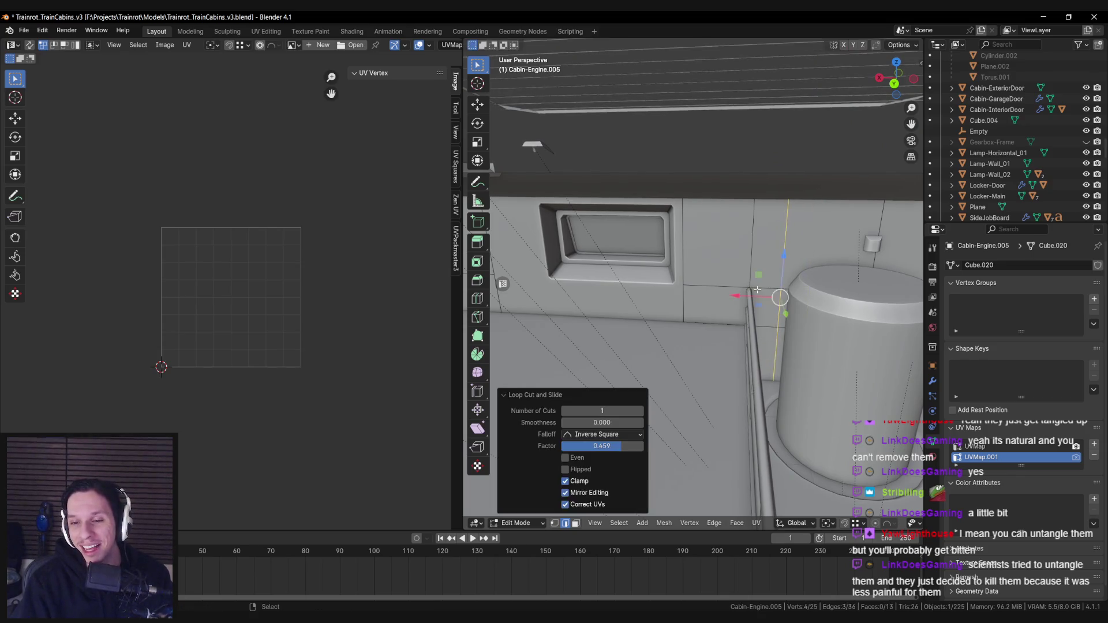
pyautogui.press('a')
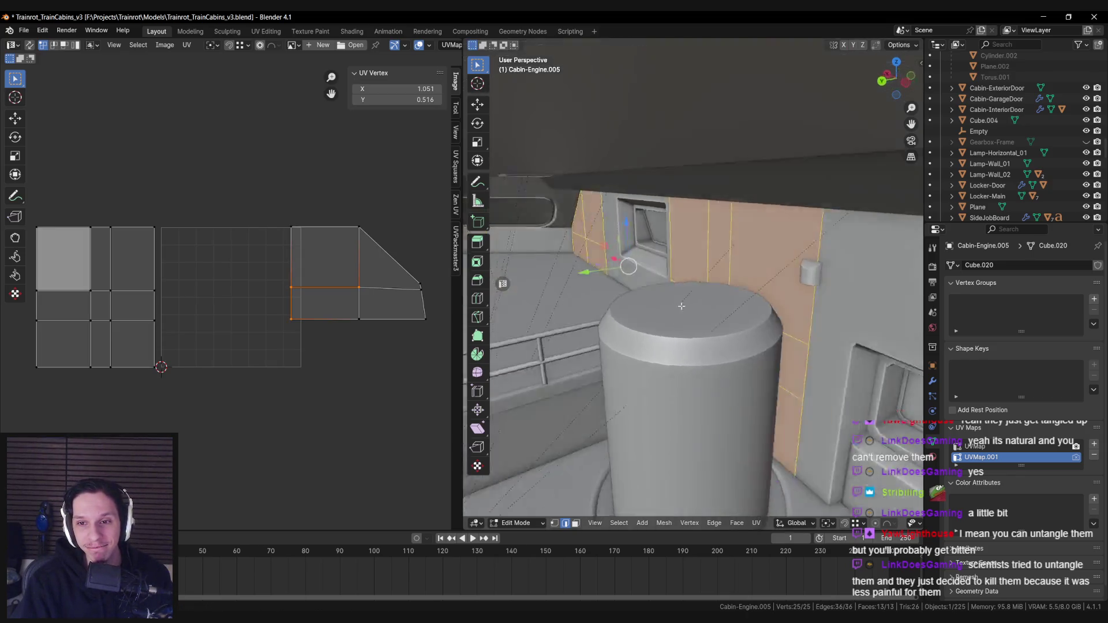
pyautogui.scroll(-5, 763, 307)
pyautogui.hotkey('alt', 'a')
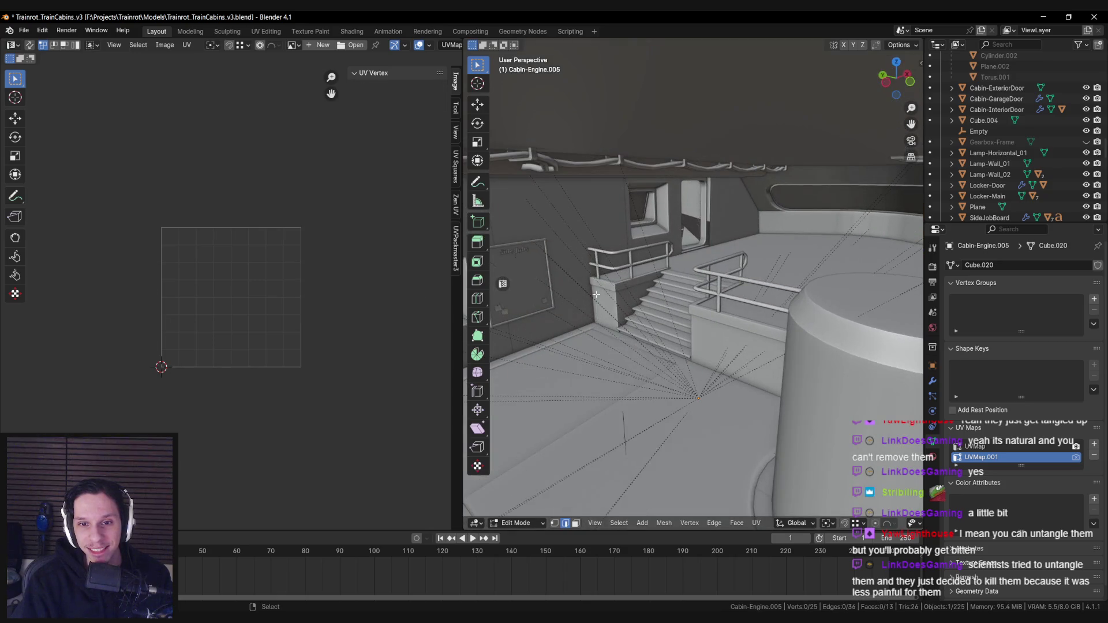
pyautogui.scroll(5, 635, 297)
pyautogui.scroll(5, 619, 299)
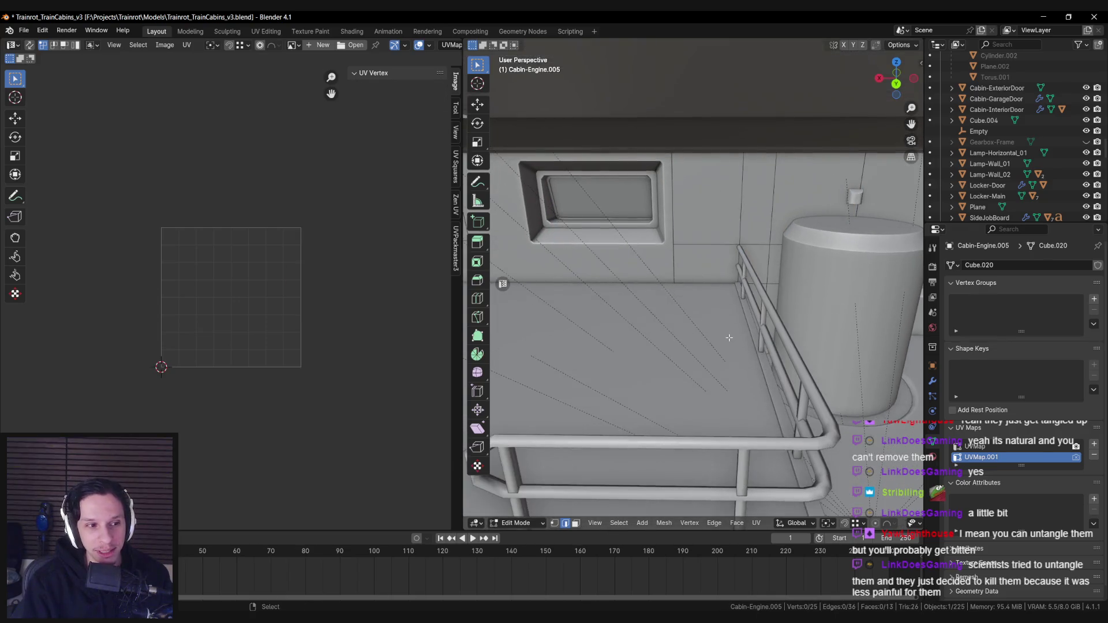
pyautogui.scroll(2, 706, 313)
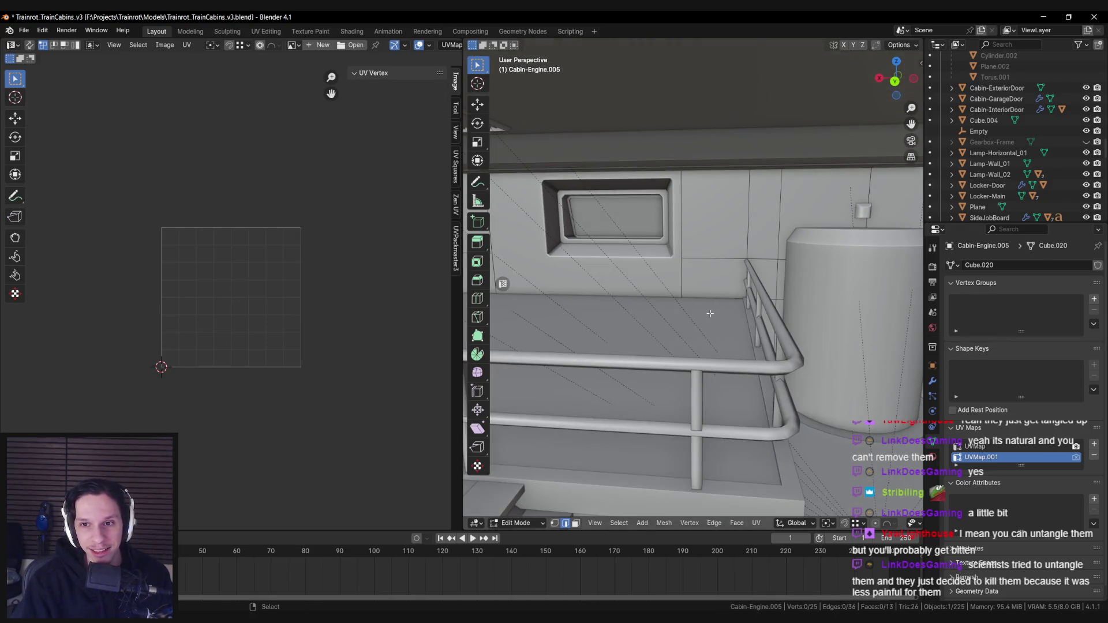
pyautogui.click(975, 446)
pyautogui.press('a')
pyautogui.click(981, 457)
pyautogui.click(975, 446)
pyautogui.click(981, 457)
pyautogui.scroll(-2, 742, 351)
pyautogui.moveTo(742, 352); pyautogui.dragTo(621, 306)
pyautogui.press('3')
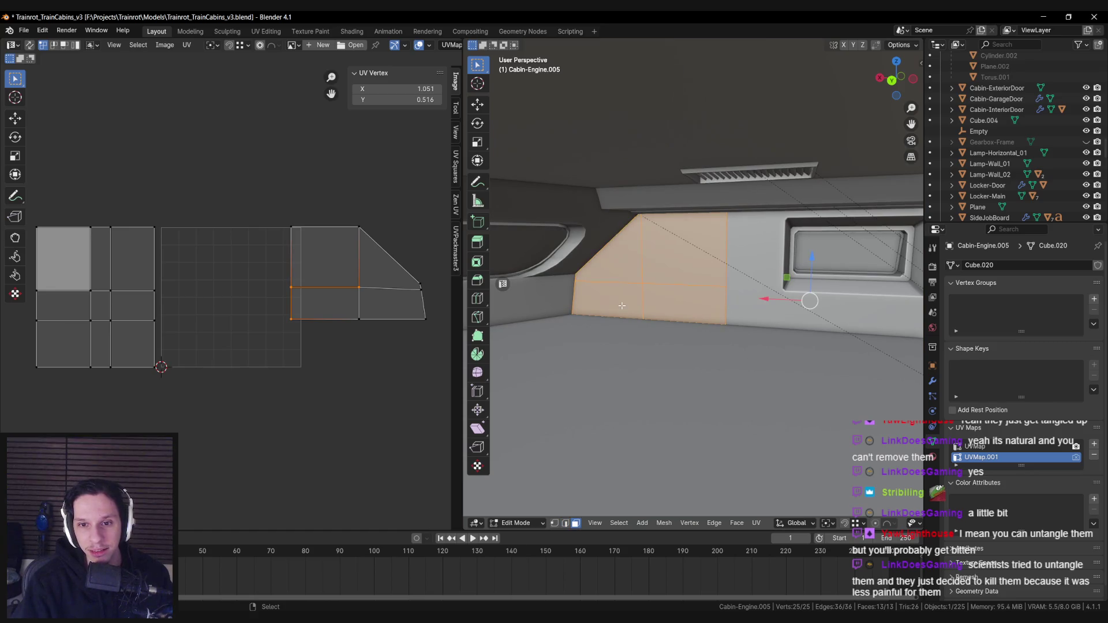
# Move the UV island of the two lower wall faces down along Y in two nudges
pyautogui.click(622, 305)
pyautogui.keyDown('shift'); pyautogui.click(684, 303); pyautogui.keyUp('shift')
pyautogui.click(393, 303)
pyautogui.press('g')
pyautogui.press('y')
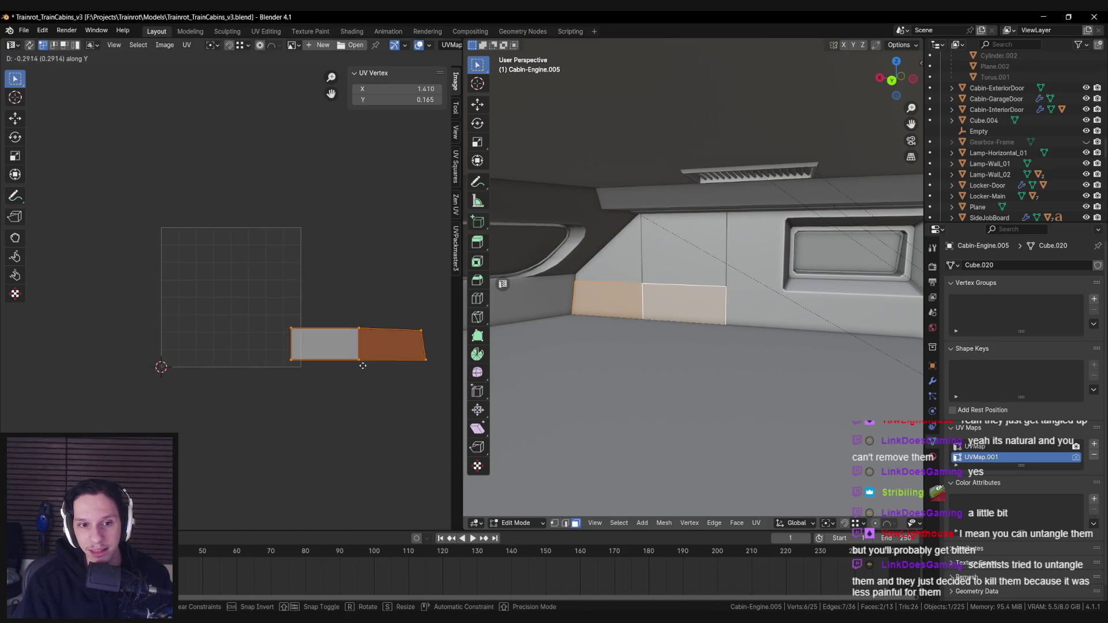
pyautogui.click(362, 370)
pyautogui.scroll(5, 292, 309)
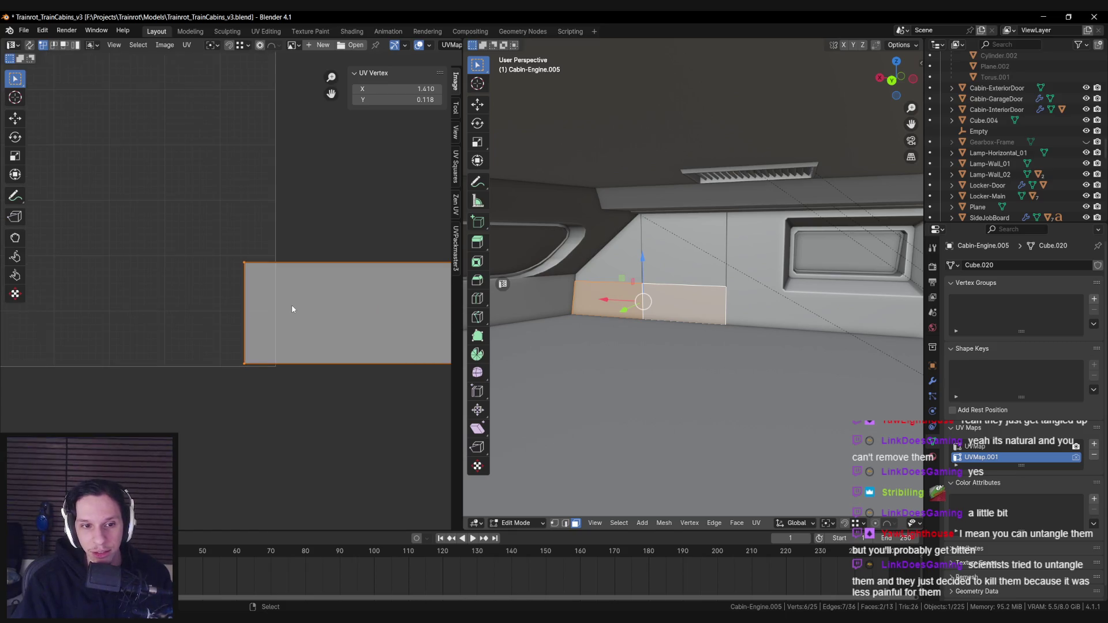
pyautogui.press('g')
pyautogui.press('y')
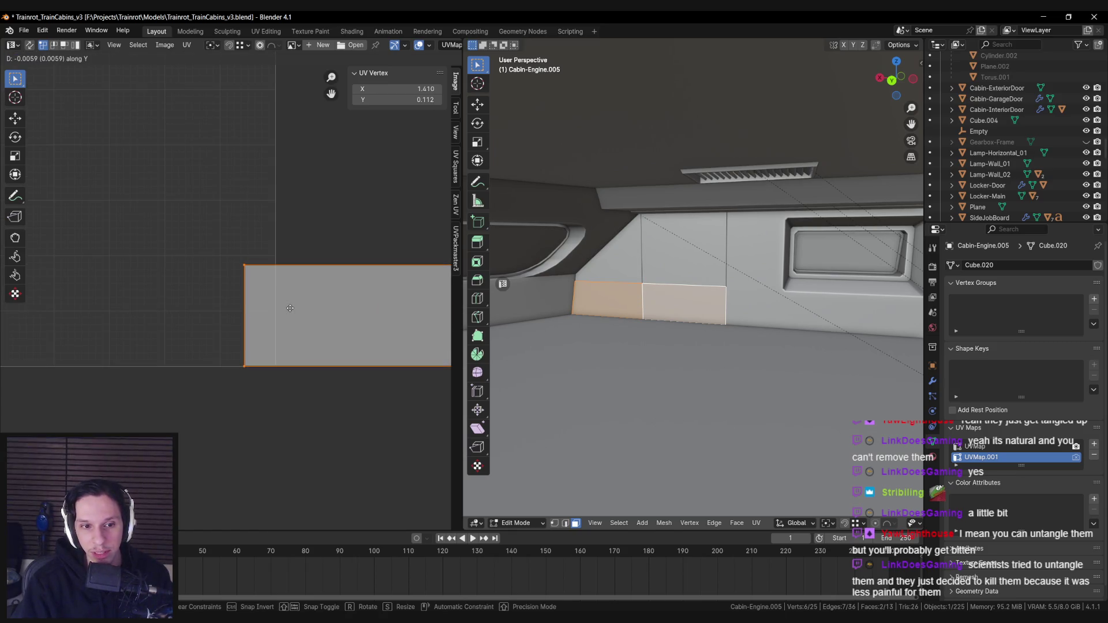
pyautogui.click(291, 308)
pyautogui.scroll(-2, 674, 314)
# Add UVMap.001 to Cabin-Engine, make it active, and move its whole island down vertically
pyautogui.click(674, 314)
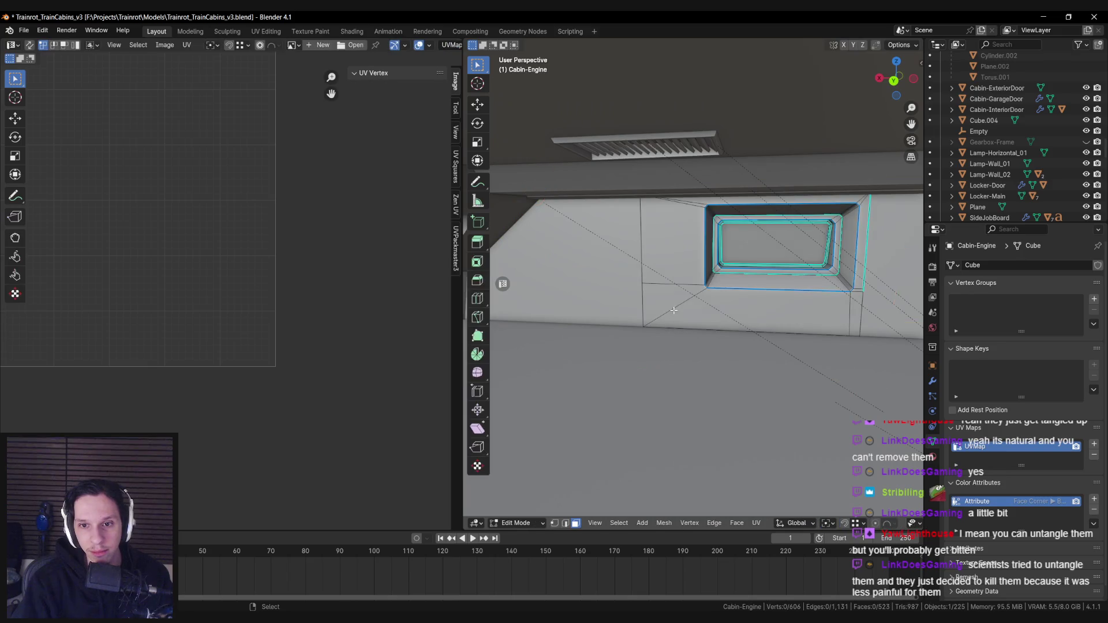
pyautogui.click(1094, 444)
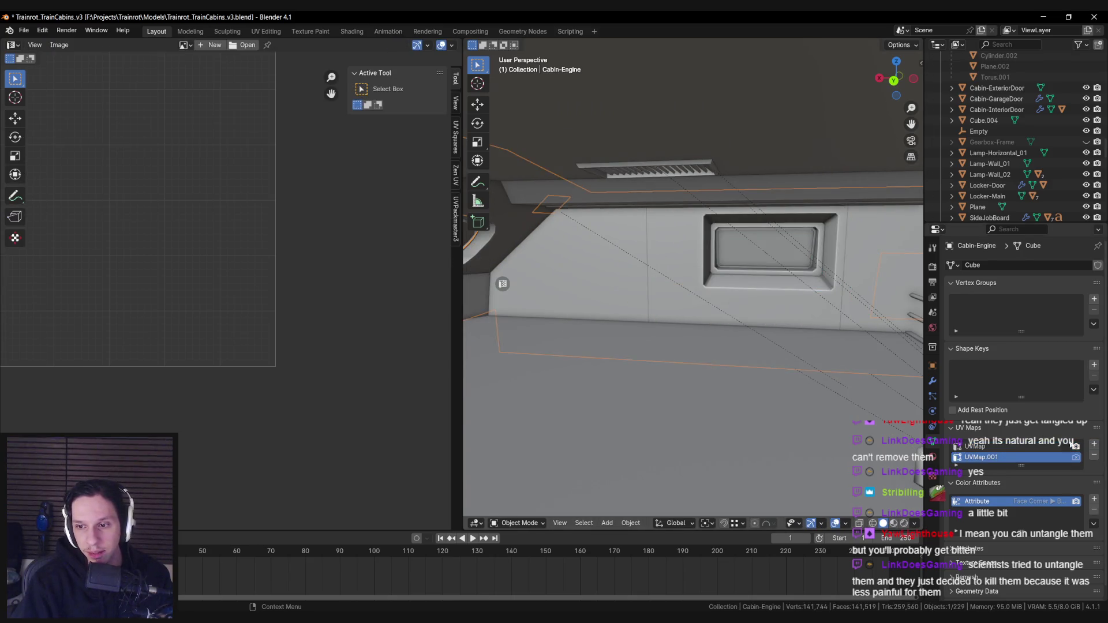
pyautogui.press('Tab')
pyautogui.keyDown('shift'); pyautogui.click(827, 290); pyautogui.keyUp('shift')
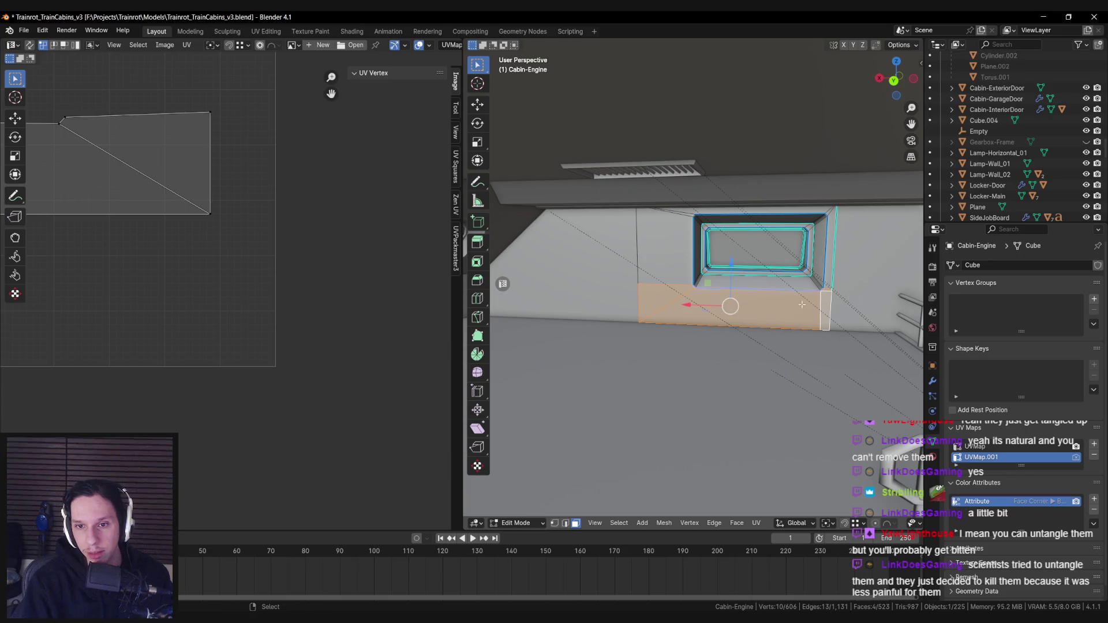
pyautogui.press('Home')
pyautogui.press('a')
pyautogui.press('y')
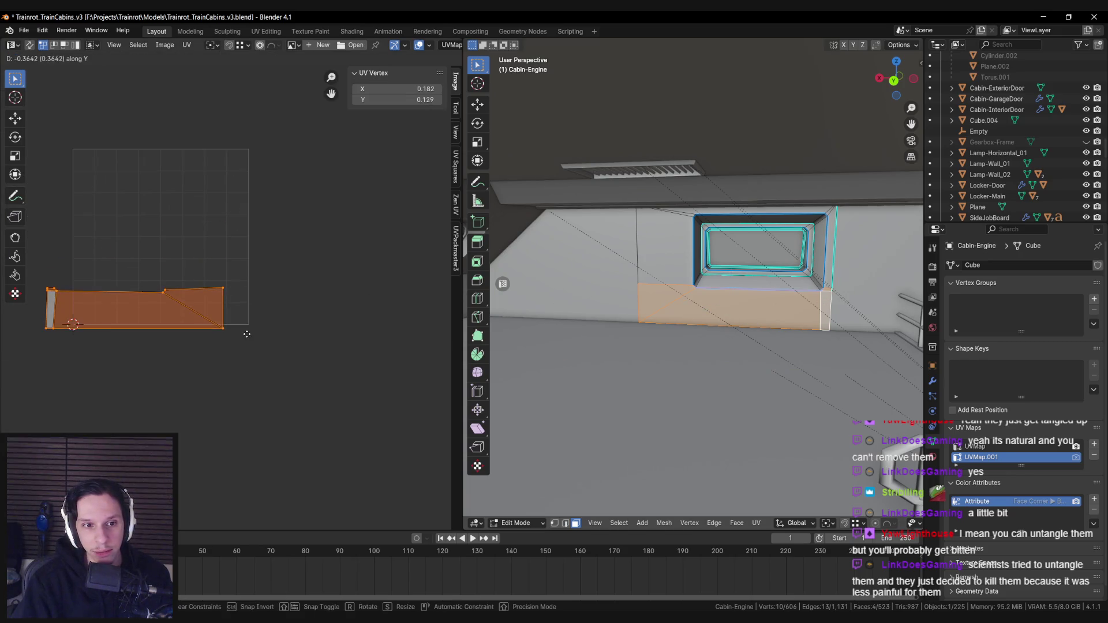
pyautogui.scroll(6, 247, 333)
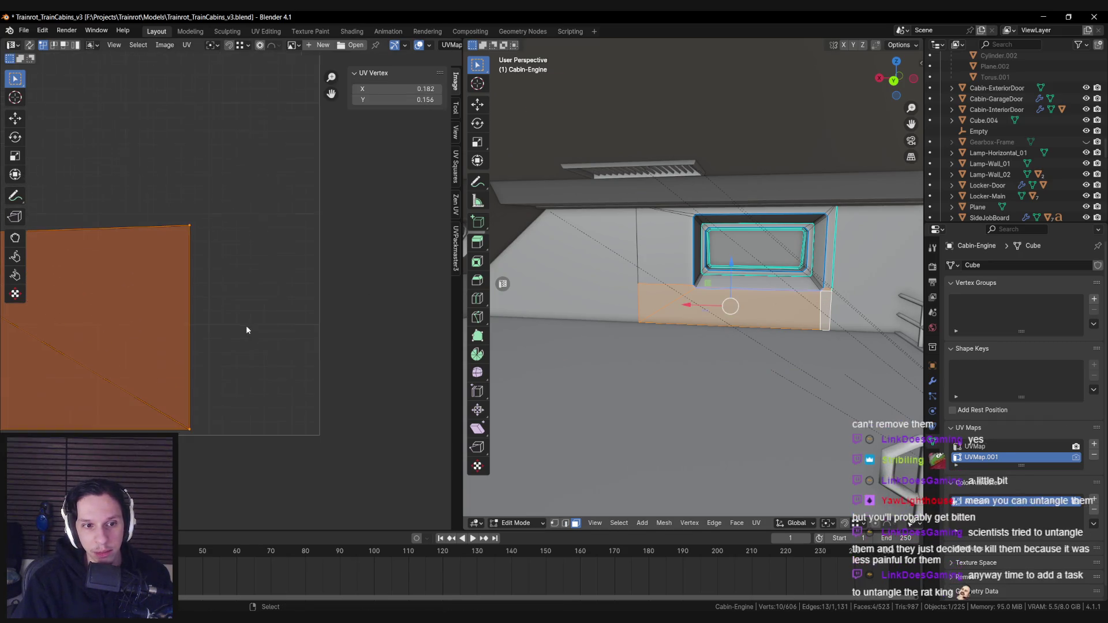
pyautogui.click(278, 331)
pyautogui.scroll(-3, 277, 331)
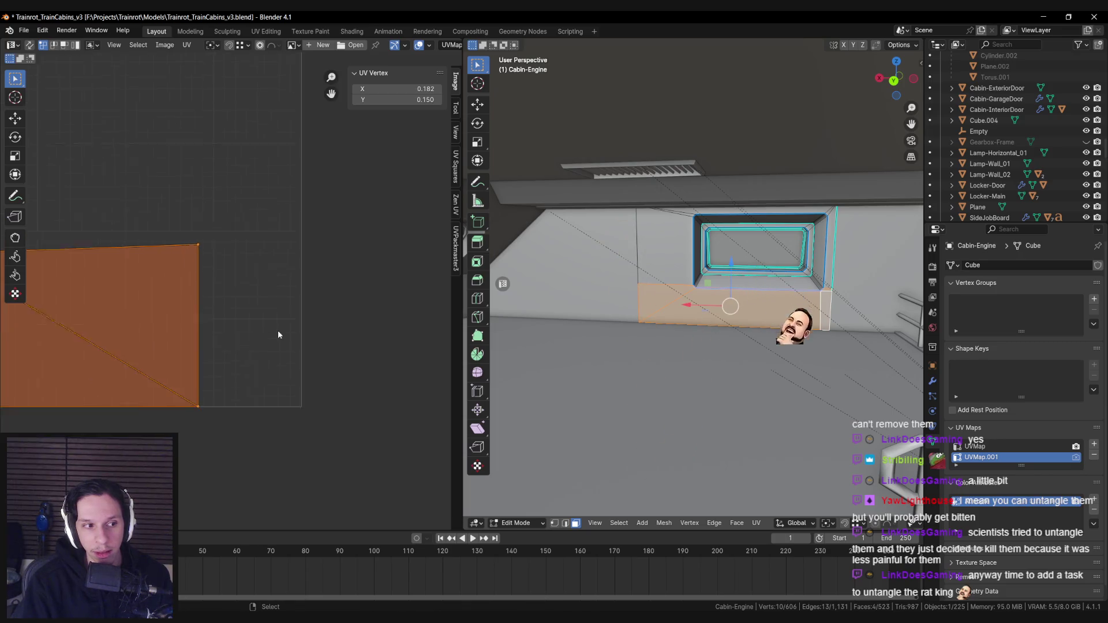
pyautogui.scroll(-5, 672, 325)
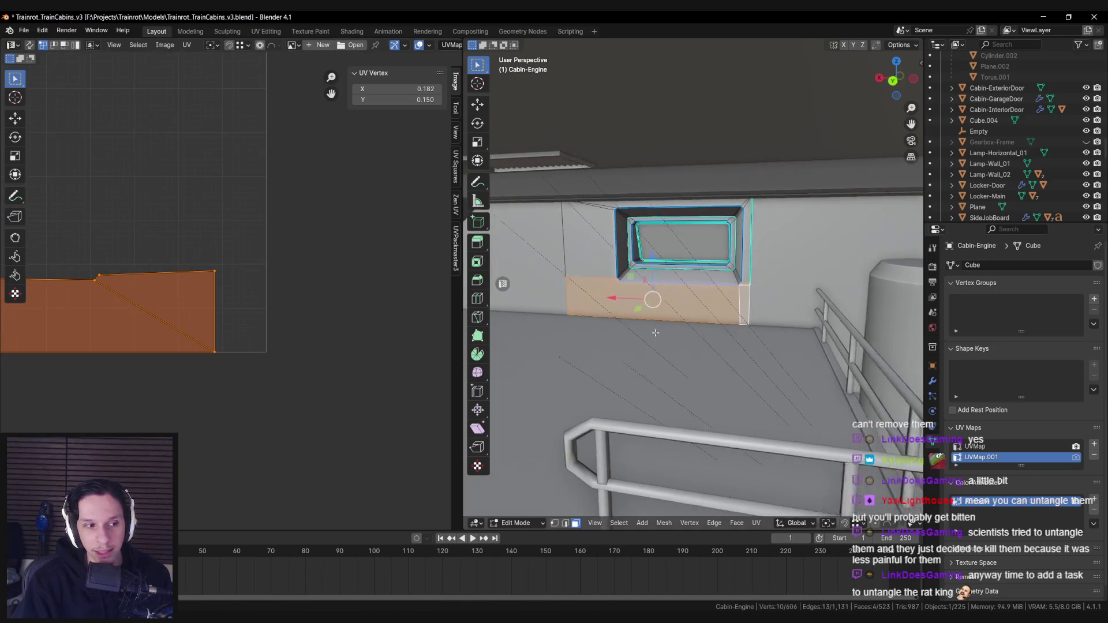
pyautogui.scroll(3, 666, 366)
# On Cabin-Engine.005, select the two wall faces beside the railing
pyautogui.hotkey('alt', 'q')
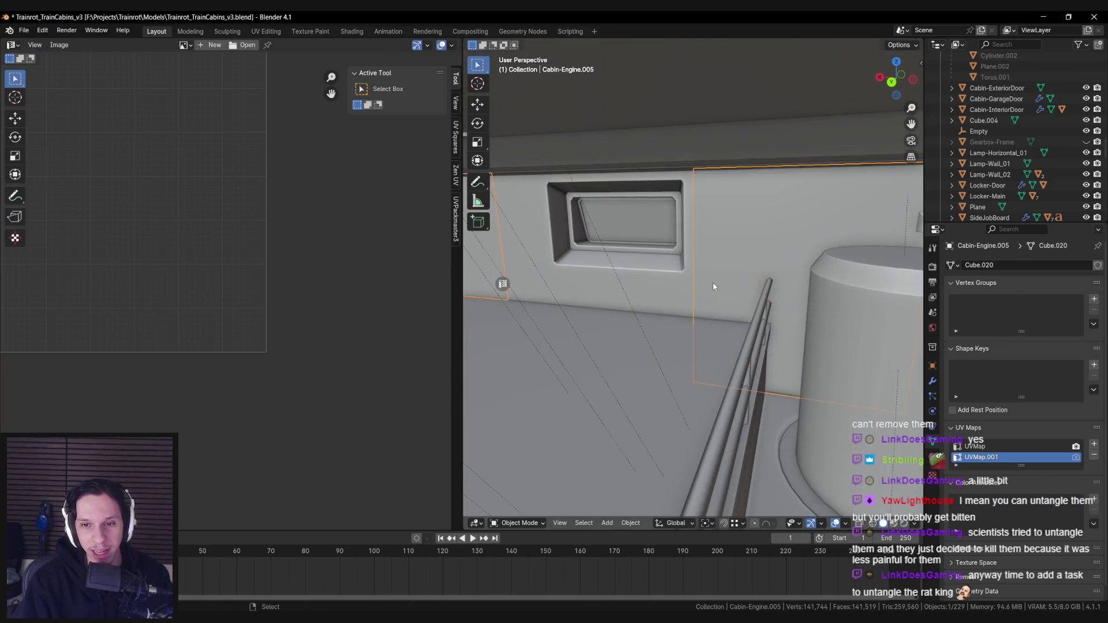
pyautogui.scroll(-5, 718, 294)
pyautogui.scroll(3, 721, 300)
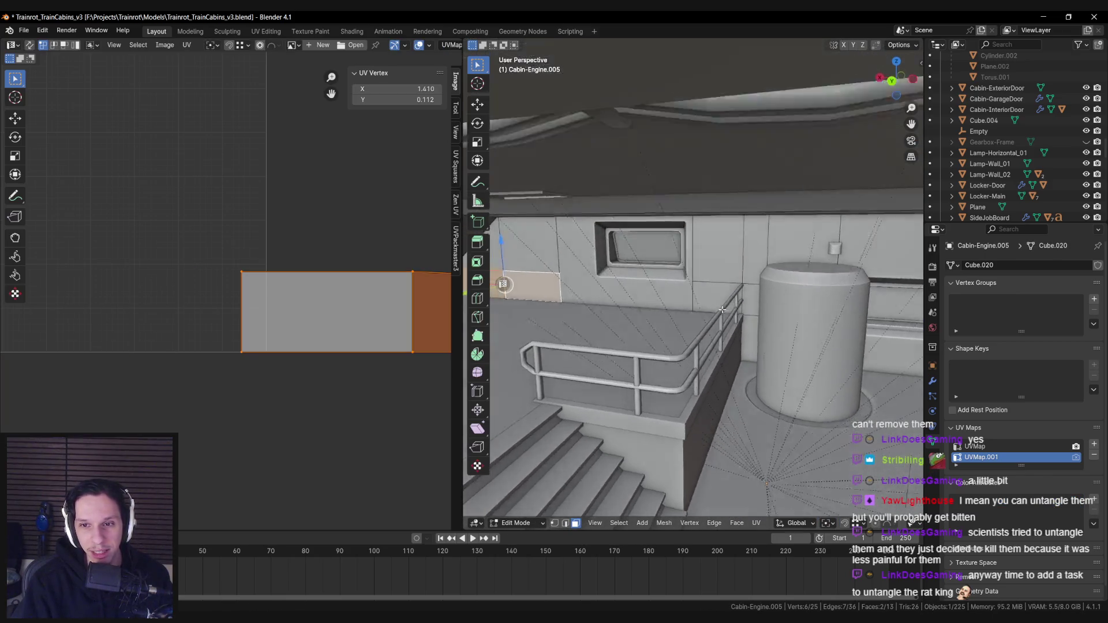
pyautogui.hotkey('alt', 'a')
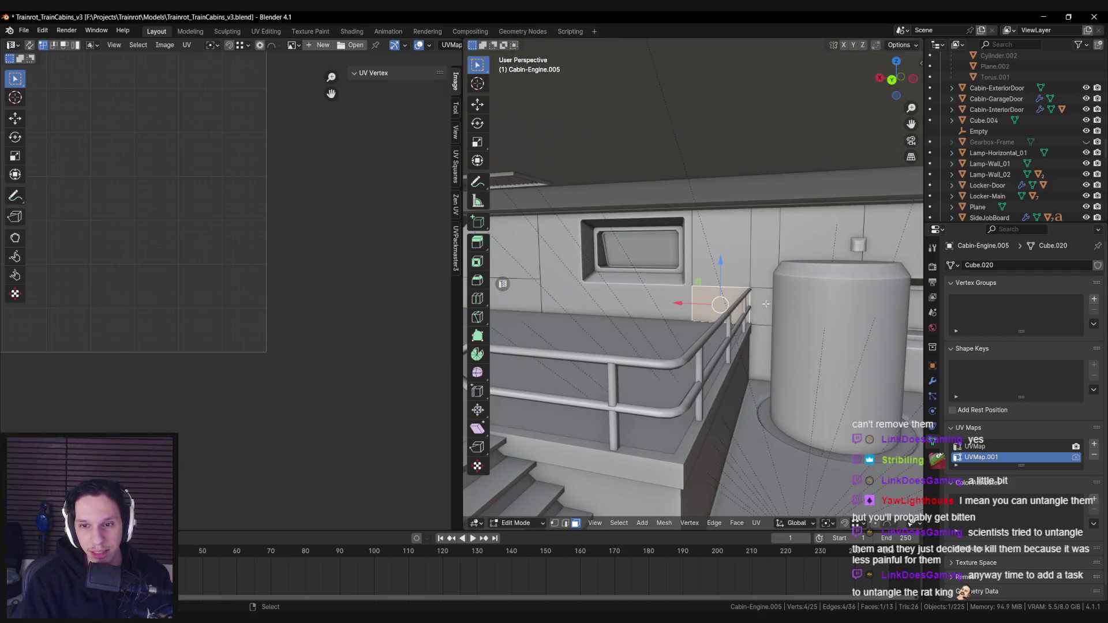
pyautogui.scroll(-3, 758, 357)
pyautogui.keyDown('shift'); pyautogui.click(750, 355); pyautogui.keyUp('shift')
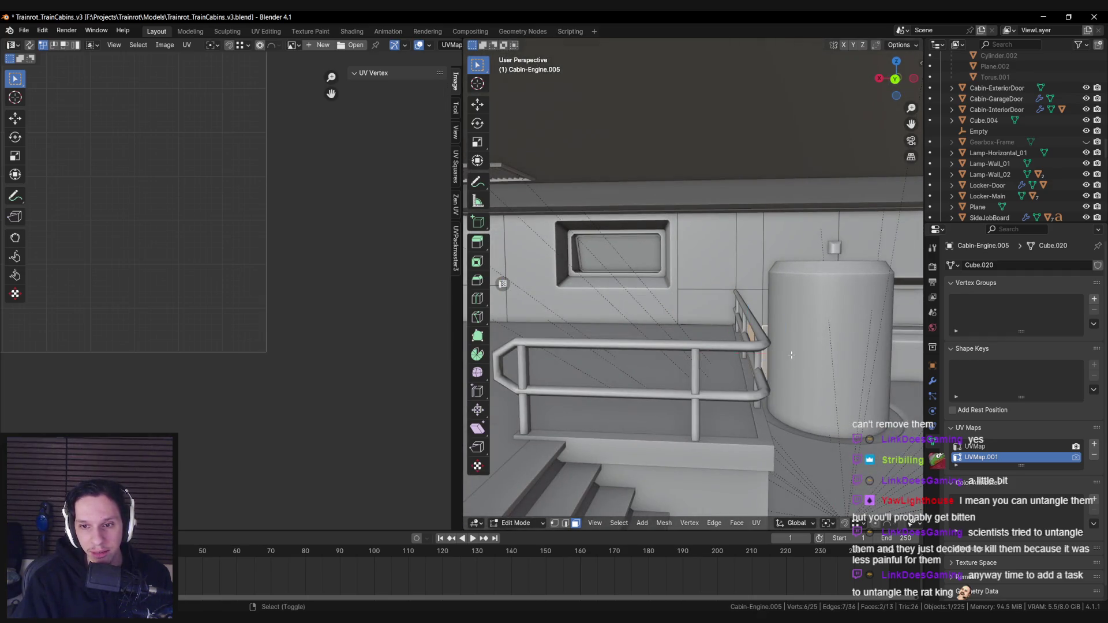
pyautogui.scroll(-2, 156, 322)
pyautogui.scroll(3, 794, 333)
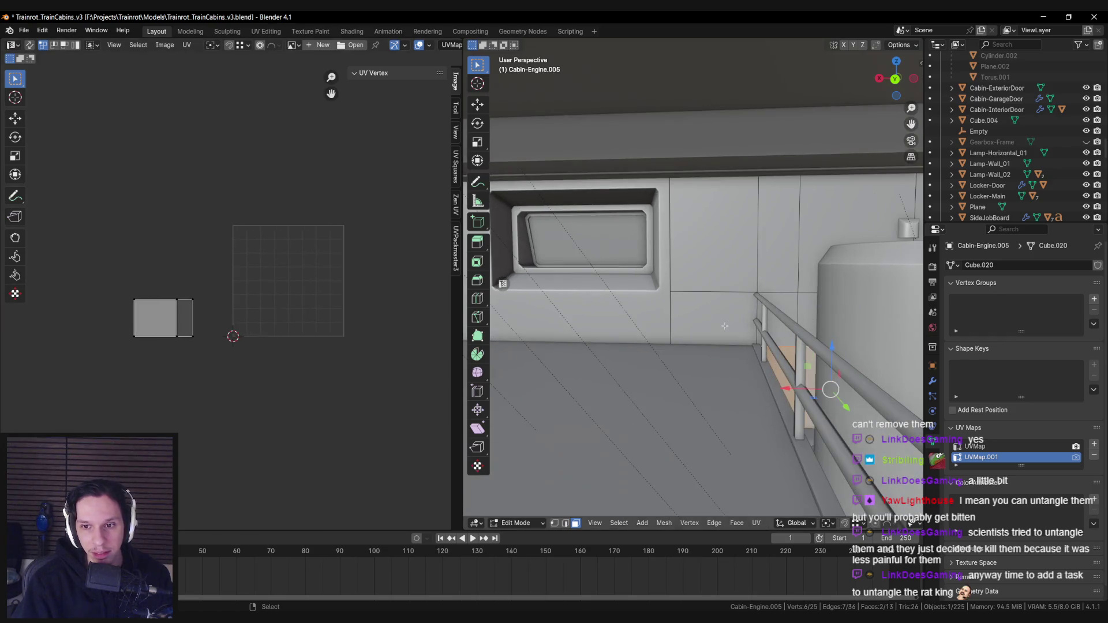
pyautogui.scroll(2, 725, 326)
pyautogui.click(696, 323)
pyautogui.keyDown('shift'); pyautogui.click(759, 322); pyautogui.keyUp('shift')
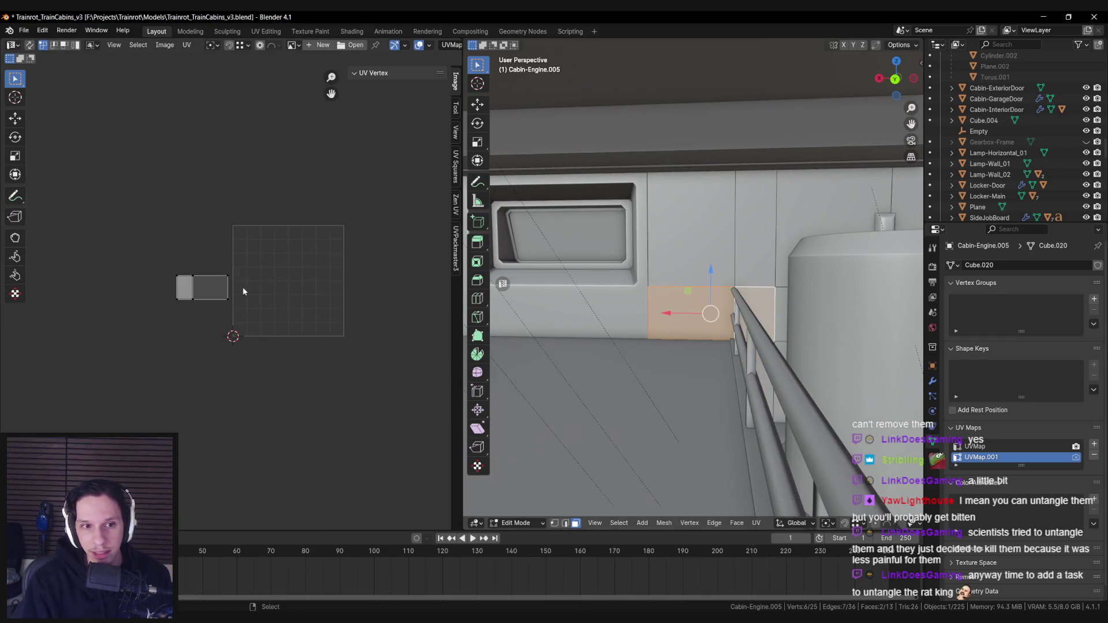
# Move the railing-side faces' UV island down along Y and pick its left corner vertex
pyautogui.scroll(2, 243, 286)
pyautogui.press('a')
pyautogui.press('g')
pyautogui.press('y')
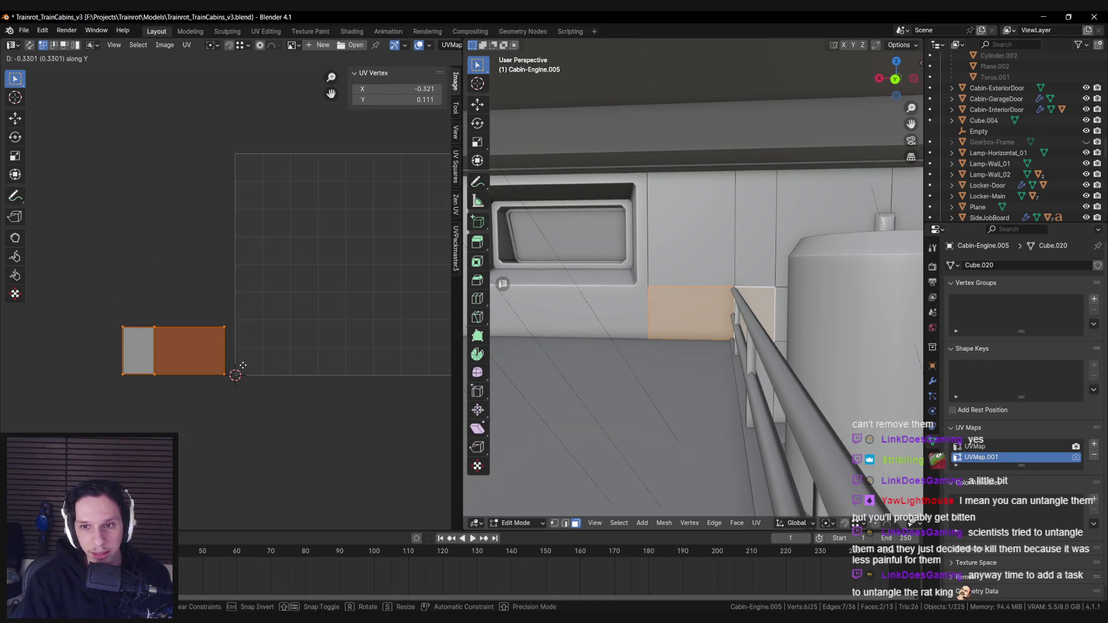
pyautogui.click(242, 366)
pyautogui.click(202, 339)
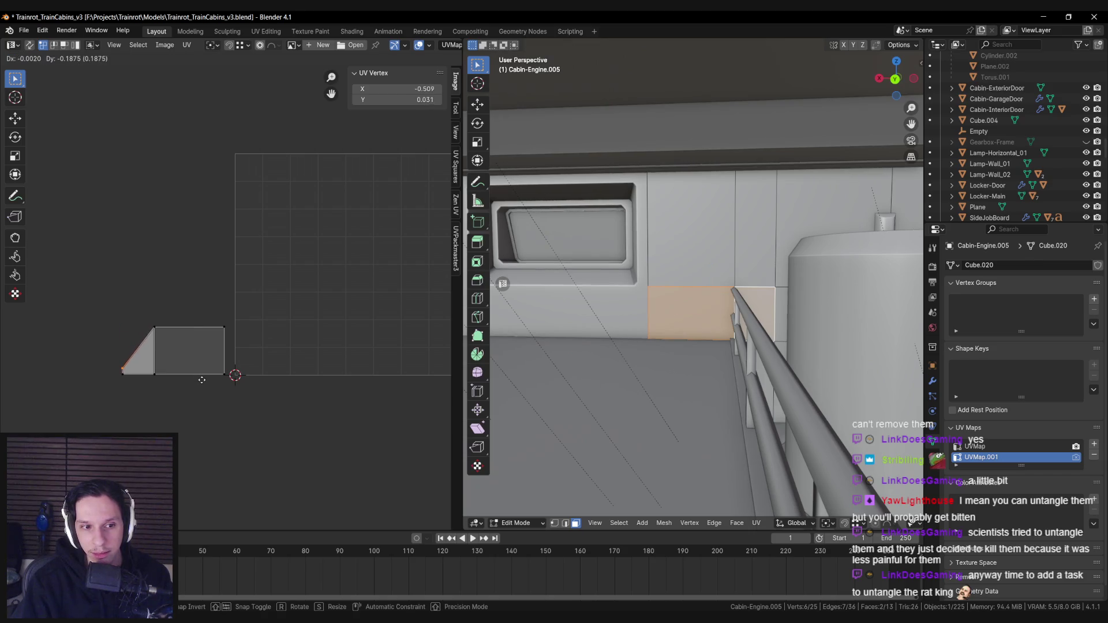
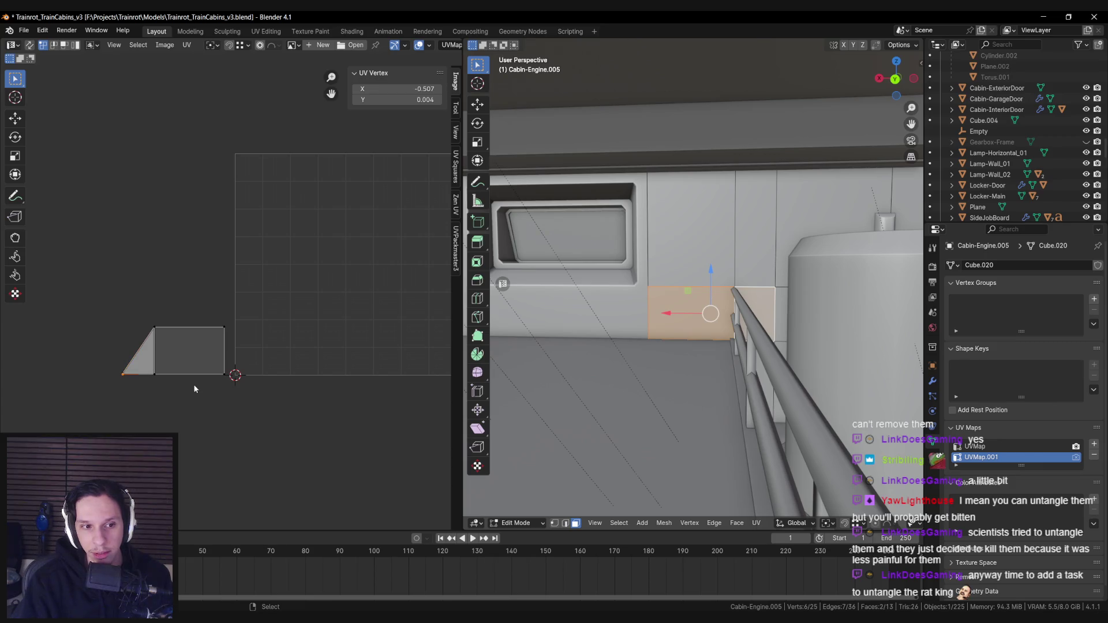
# Cancel the Y-axis UV vertex move, return to Object Mode and save the blend file
pyautogui.press('g')
pyautogui.press('y')
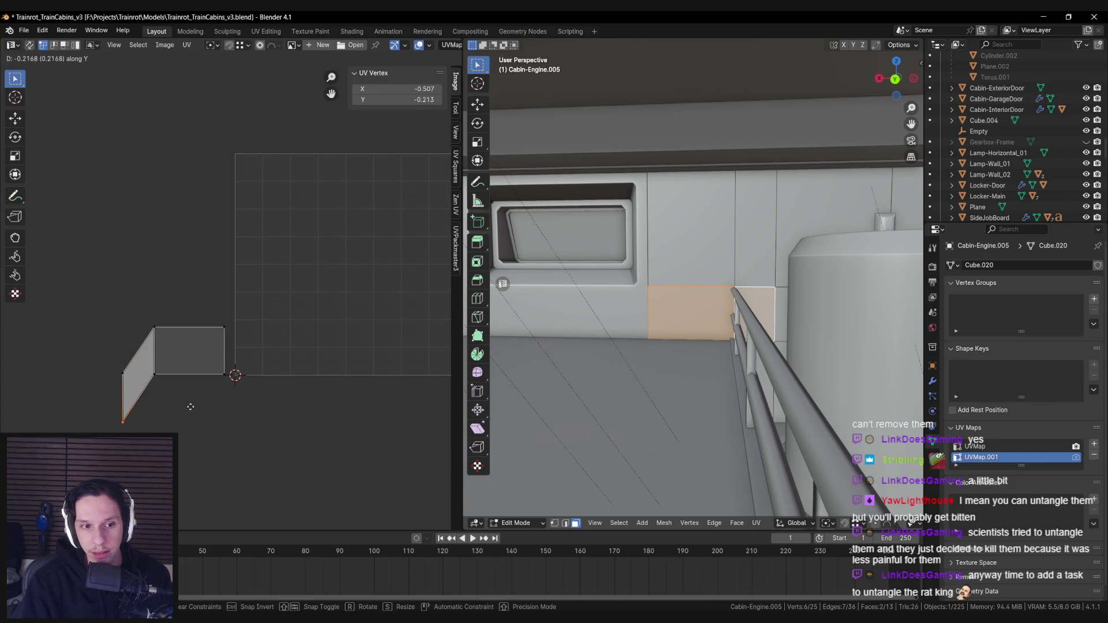
pyautogui.press('Escape')
pyautogui.press('Tab')
pyautogui.moveTo(747, 292)
pyautogui.mouseDown()
pyautogui.moveTo(732, 323)
pyautogui.moveTo(642, 294)
pyautogui.mouseUp()
pyautogui.hotkey('ctrl', 's')
pyautogui.press('KP_Decimal')
# Set the sidebar's Unreal Engine export option to Auto, save and export the cabin engine mesh
pyautogui.press('n')
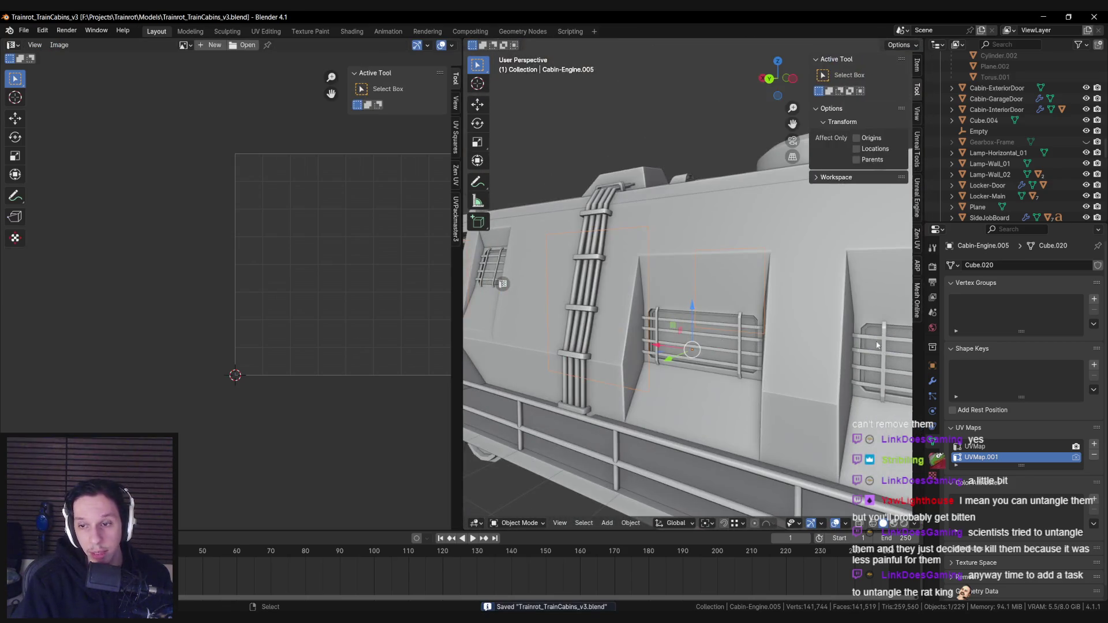
pyautogui.click(918, 196)
pyautogui.scroll(-5, 865, 405)
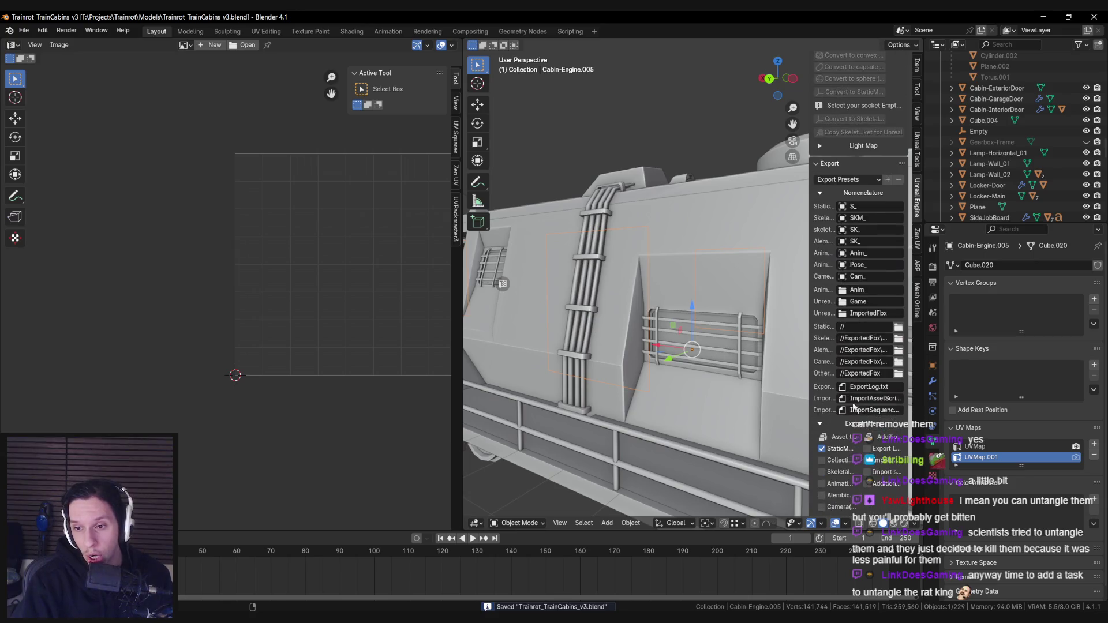
pyautogui.scroll(10, 878, 330)
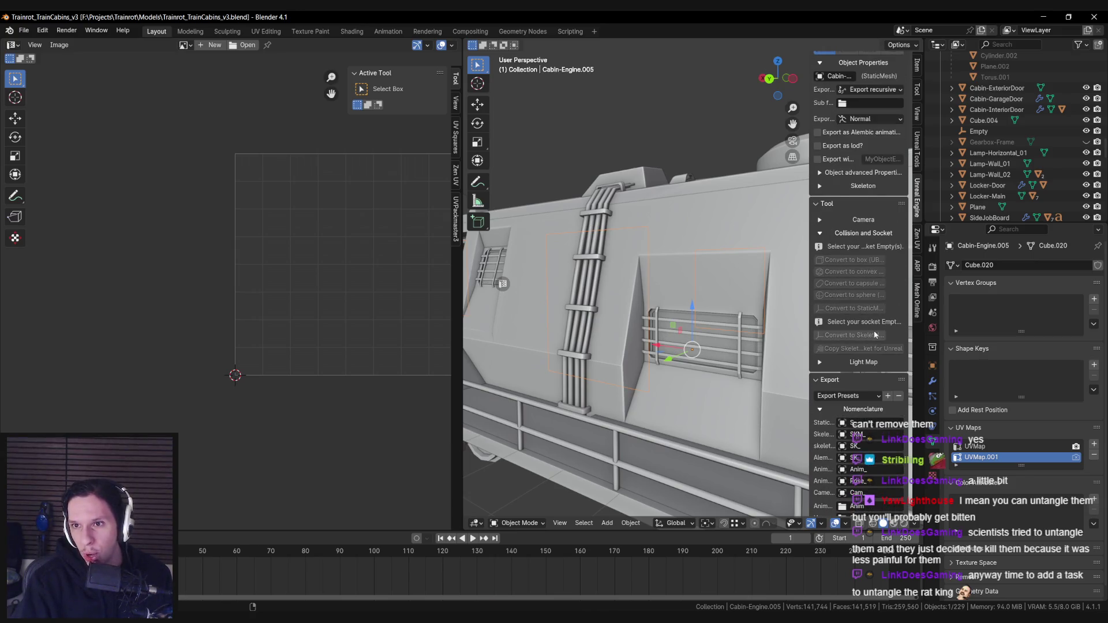
pyautogui.scroll(-10, 870, 324)
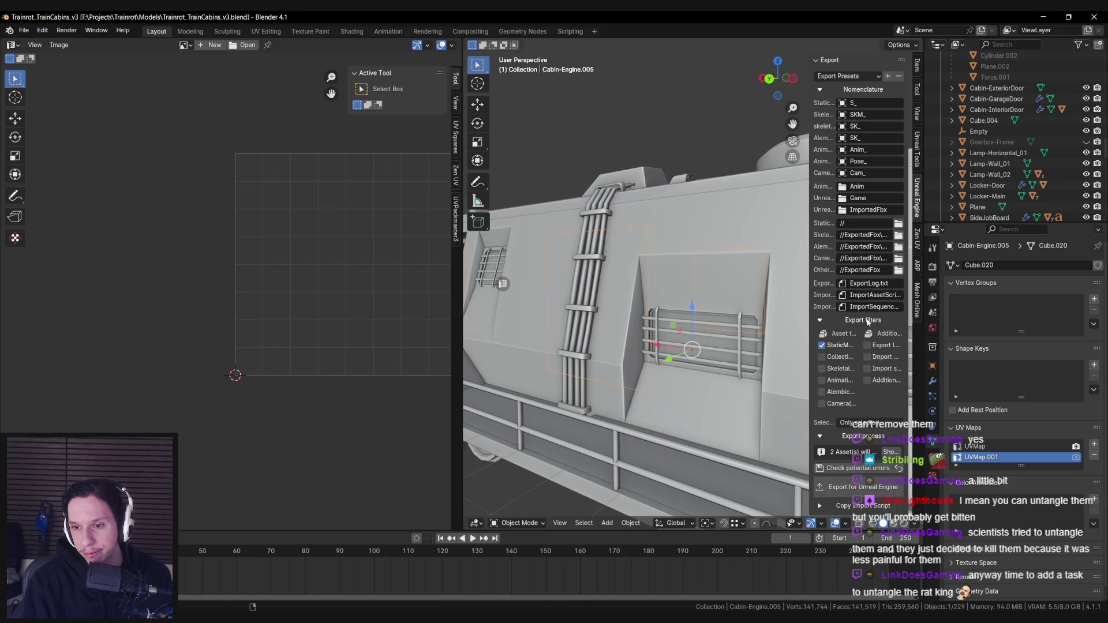
pyautogui.scroll(8, 868, 322)
pyautogui.click(858, 128)
pyautogui.scroll(-10, 863, 324)
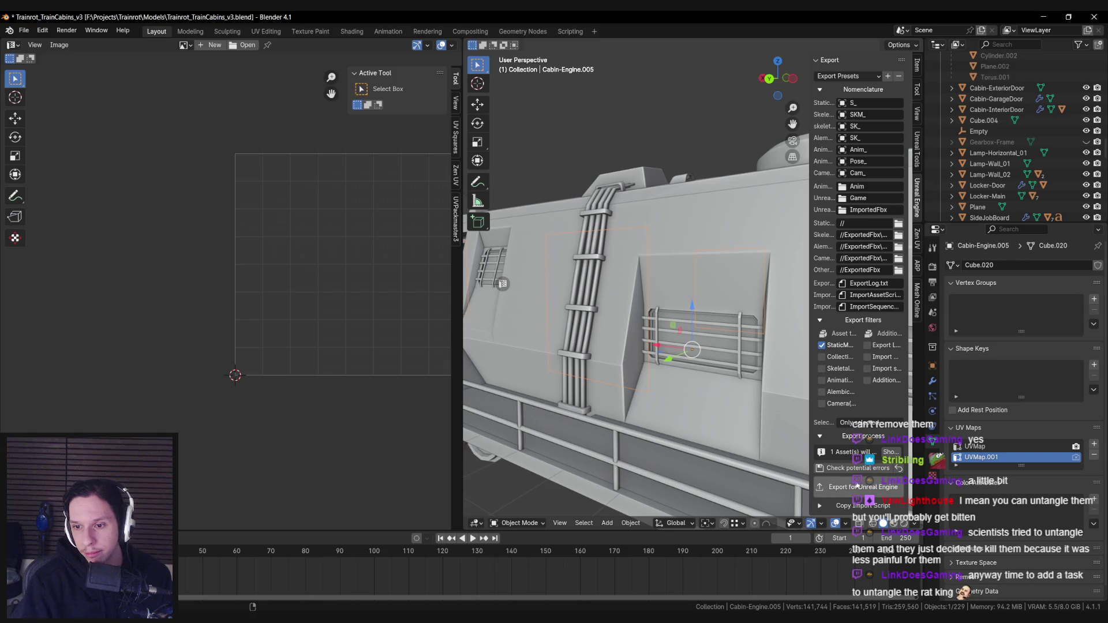
pyautogui.scroll(6, 635, 314)
pyautogui.hotkey('ctrl', 's')
pyautogui.hotkey('alt', 'Tab')
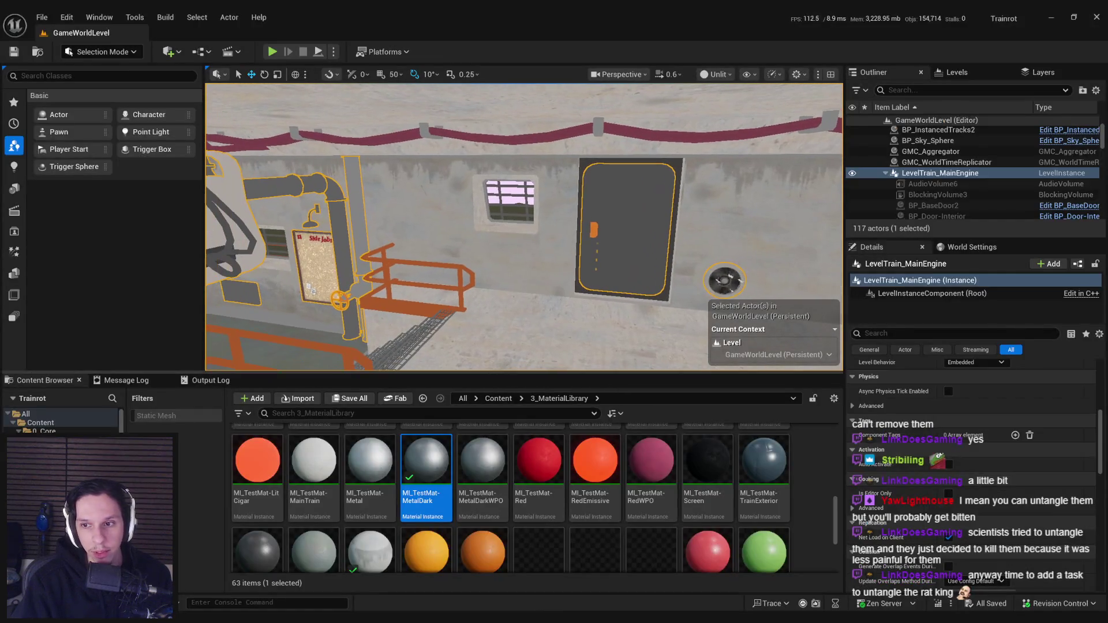
# Enter Level Instance Edit on LevelTrain_MainEngine and open S_Cabin-Engine in the Static Mesh Editor
pyautogui.scroll(3, 915, 383)
pyautogui.click(875, 428)
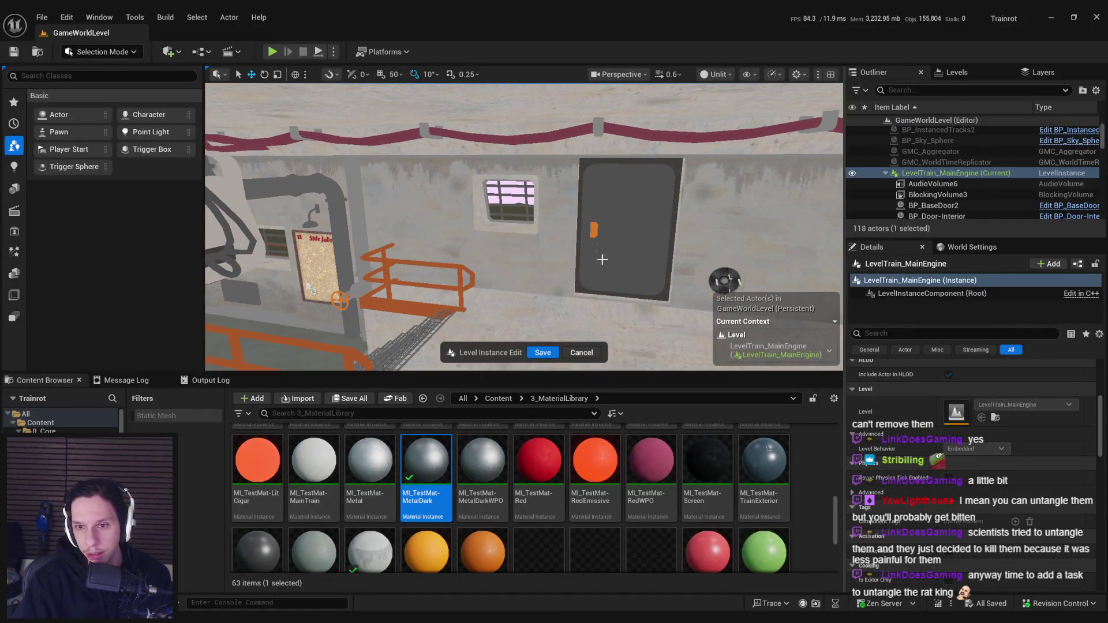
pyautogui.scroll(5, 964, 439)
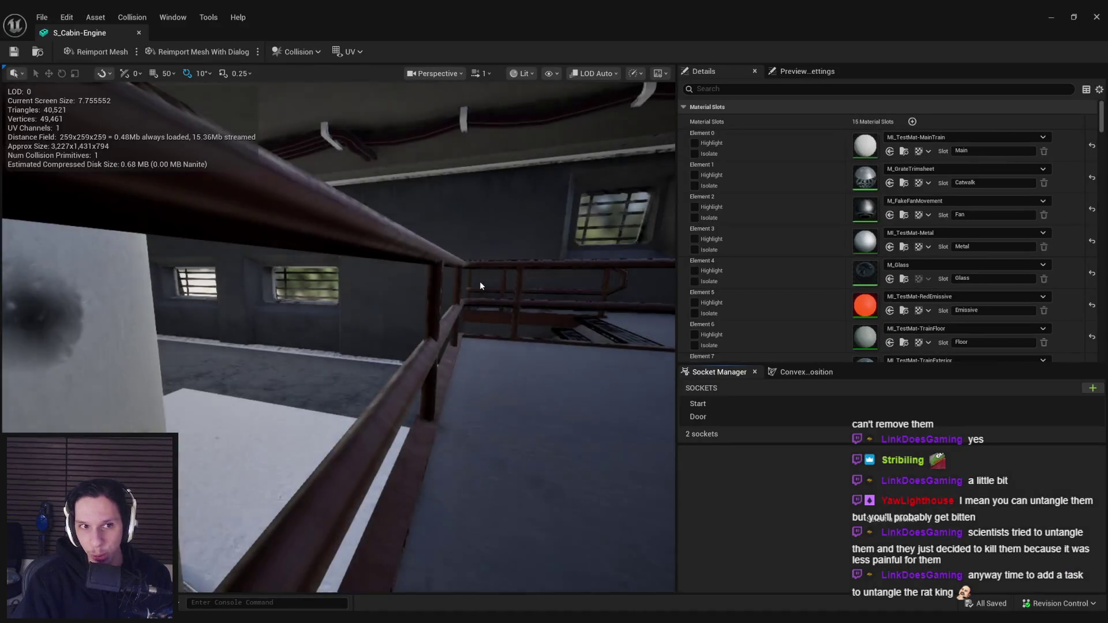
pyautogui.moveTo(479, 282); pyautogui.dragTo(227, 189)
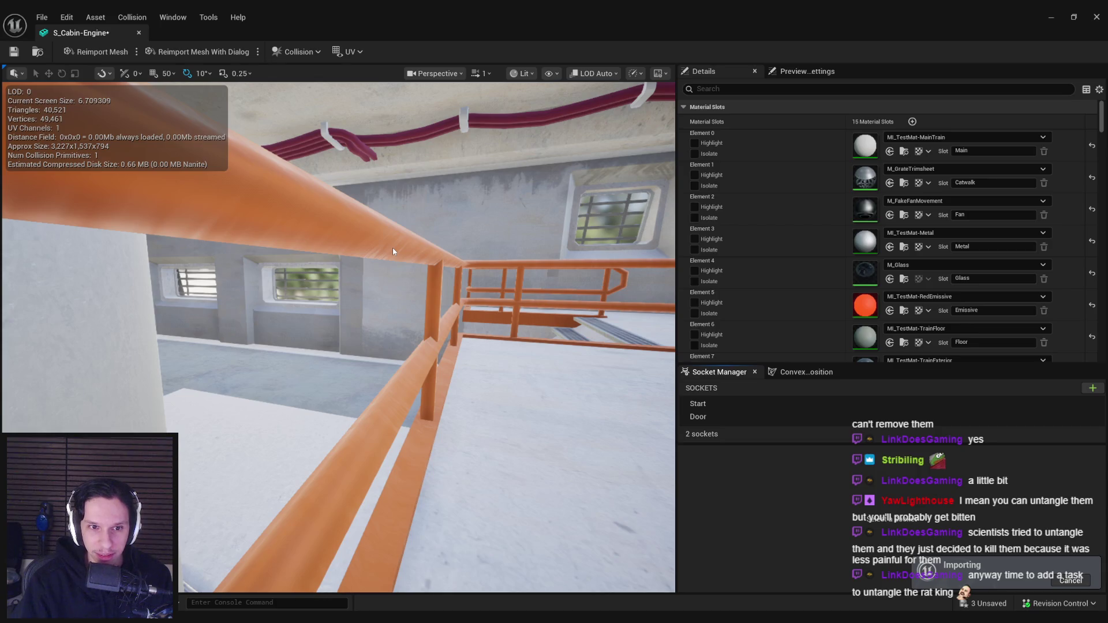
pyautogui.moveTo(392, 249); pyautogui.dragTo(393, 248)
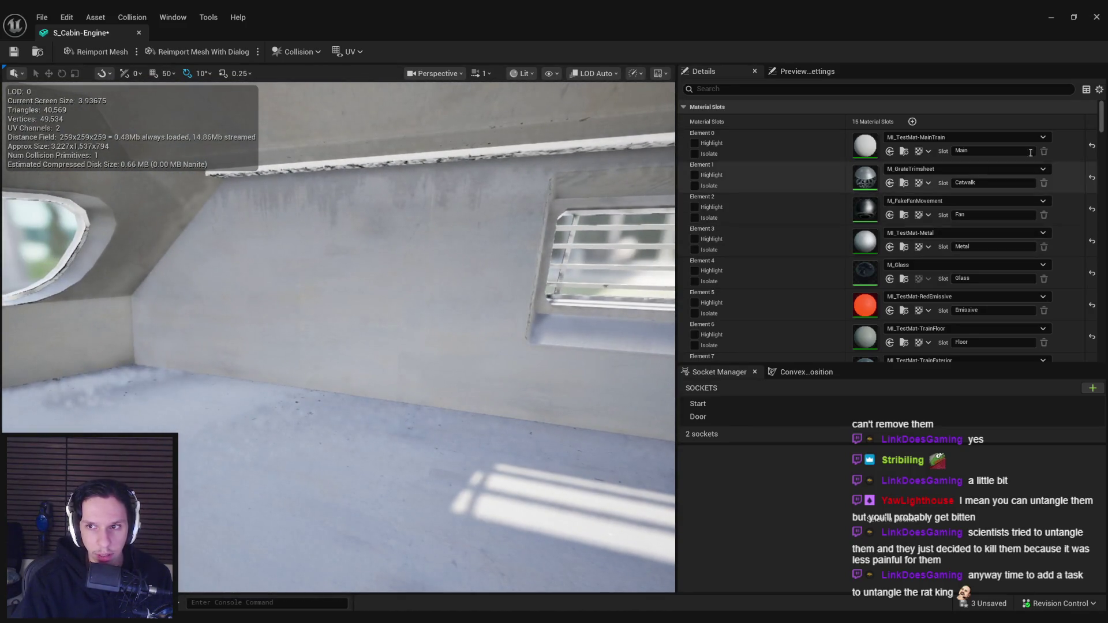
# Toggle the UV overlay between channels 0 and 1, then turn it off
pyautogui.scroll(-5, 1104, 116)
pyautogui.scroll(5, 1104, 116)
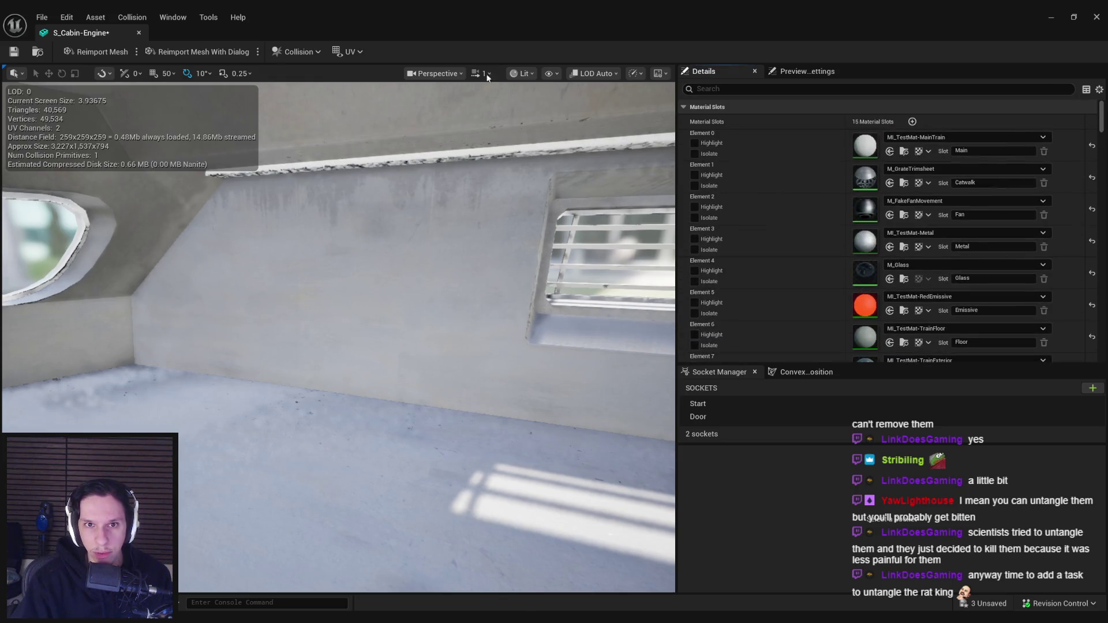
pyautogui.click(350, 52)
pyautogui.click(358, 98)
pyautogui.click(349, 52)
pyautogui.press('Escape')
pyautogui.click(349, 52)
pyautogui.click(357, 88)
pyautogui.click(349, 52)
pyautogui.click(356, 71)
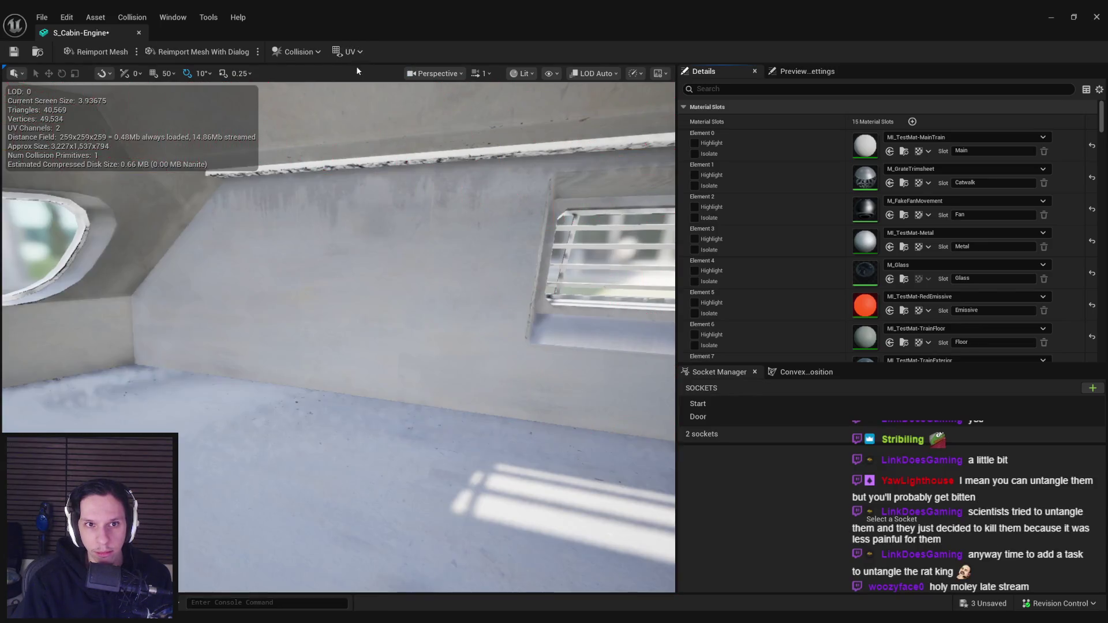
# Scroll through the Details panel's lightmap settings and reopen the UV channel choices
pyautogui.moveTo(1104, 128); pyautogui.dragTo(1104, 202)
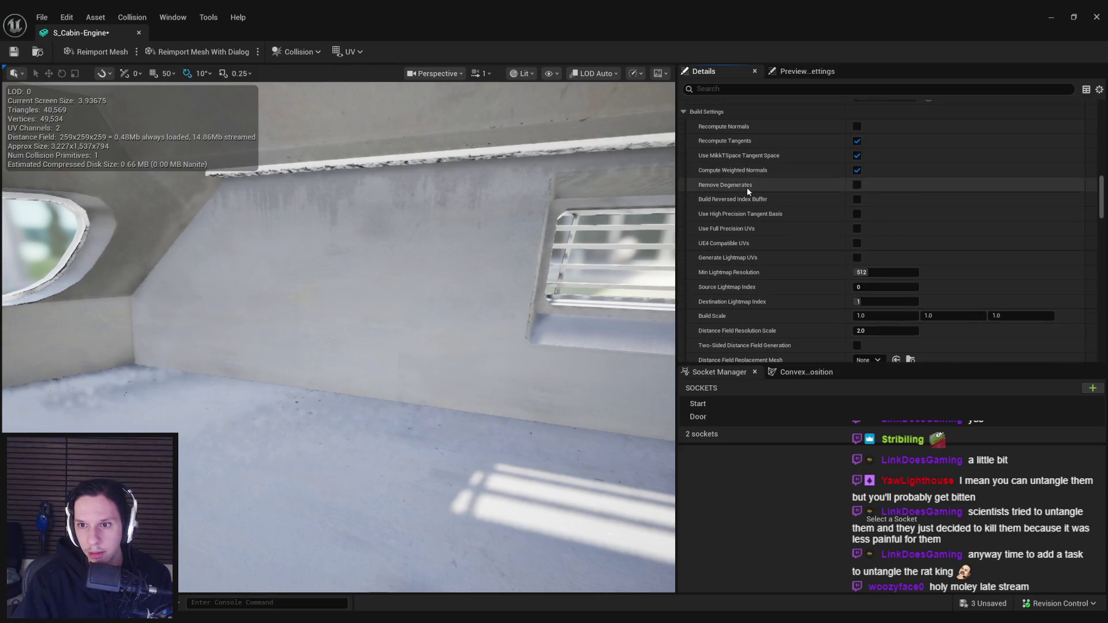
pyautogui.scroll(-2, 747, 187)
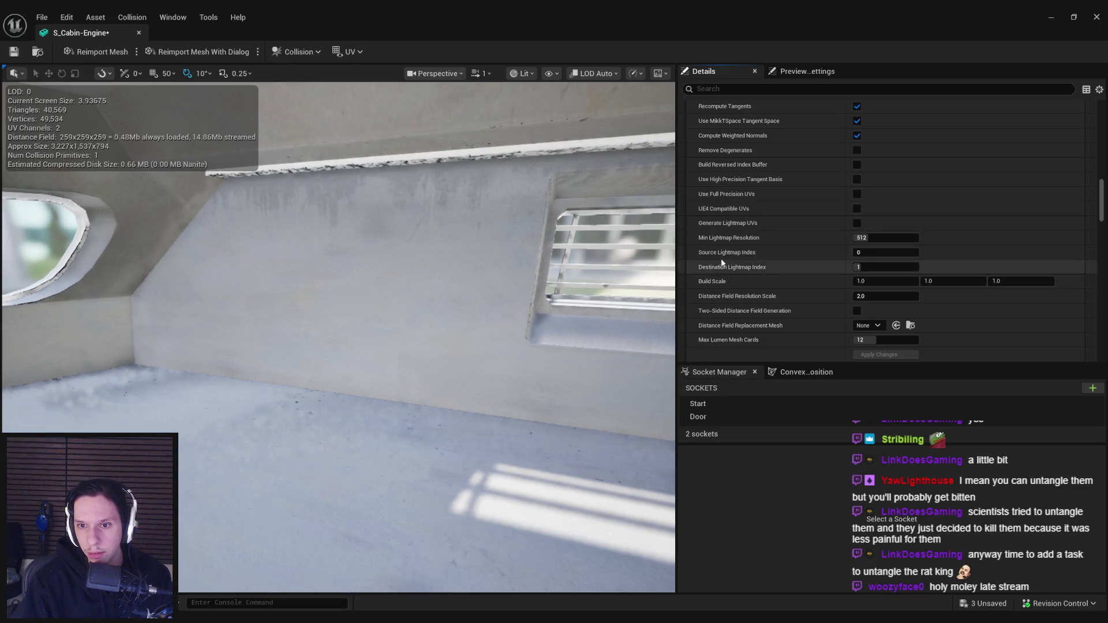
pyautogui.scroll(-8, 722, 263)
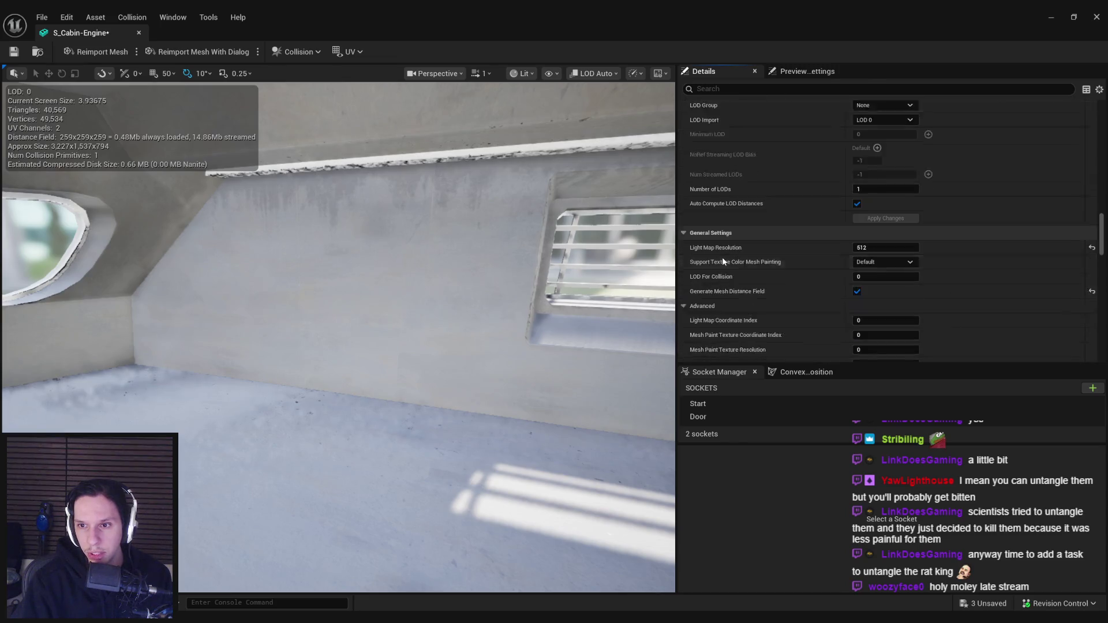
pyautogui.scroll(-2, 722, 258)
pyautogui.scroll(-2, 723, 260)
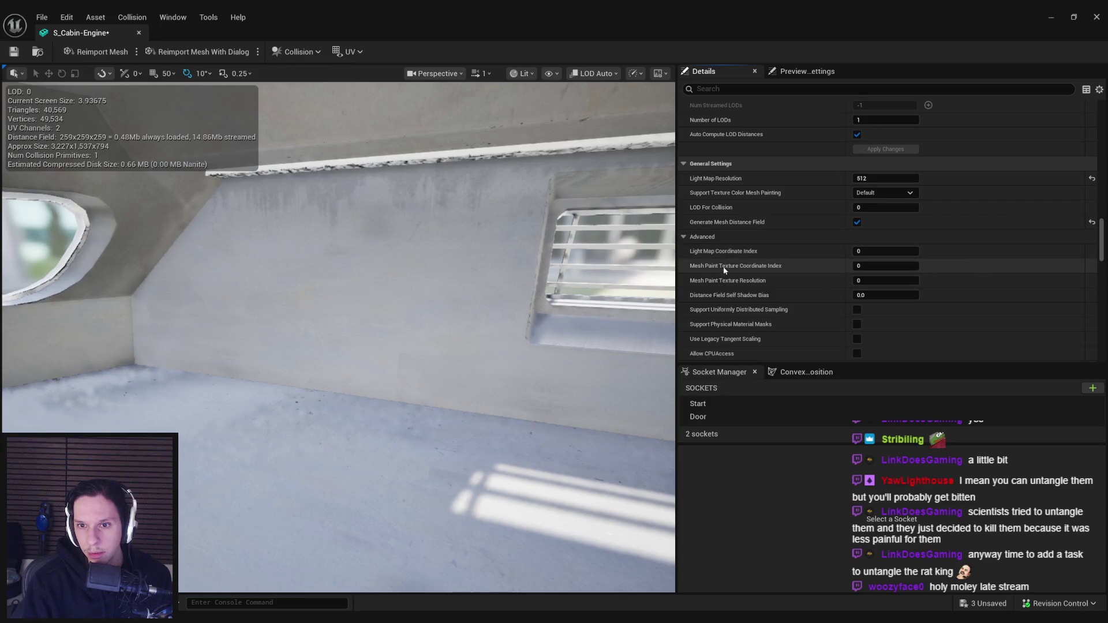
pyautogui.scroll(-5, 724, 252)
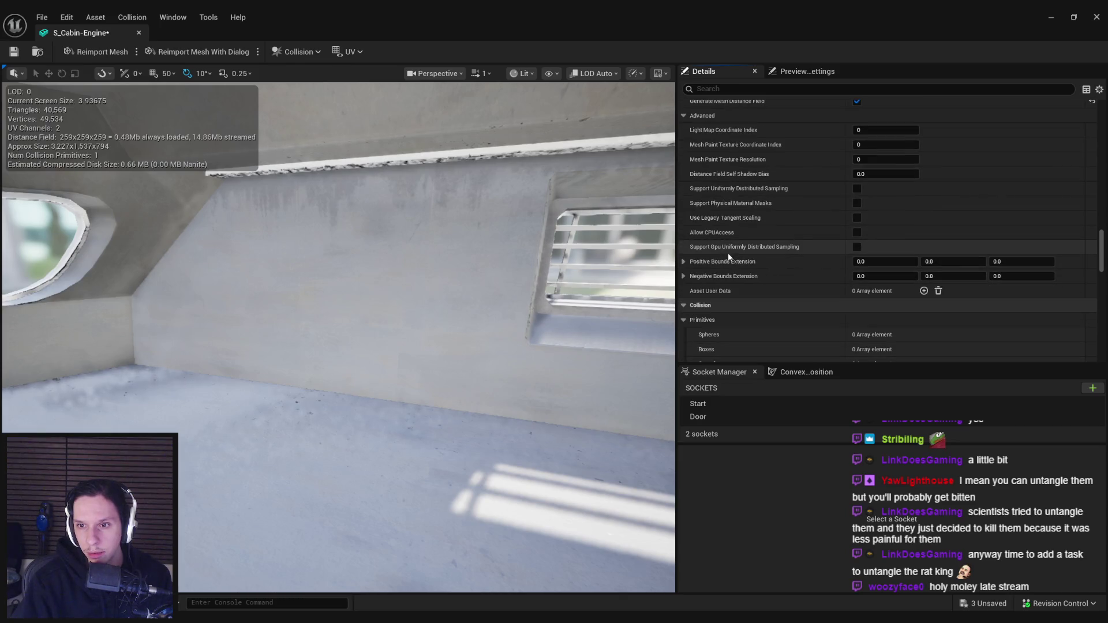
pyautogui.click(340, 52)
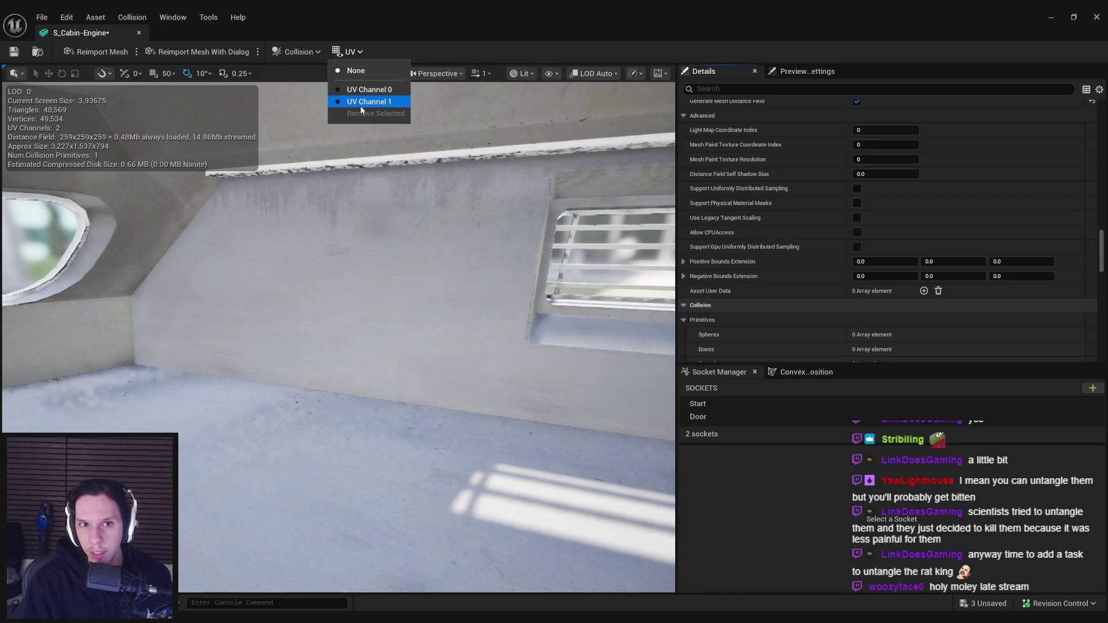
pyautogui.click(360, 104)
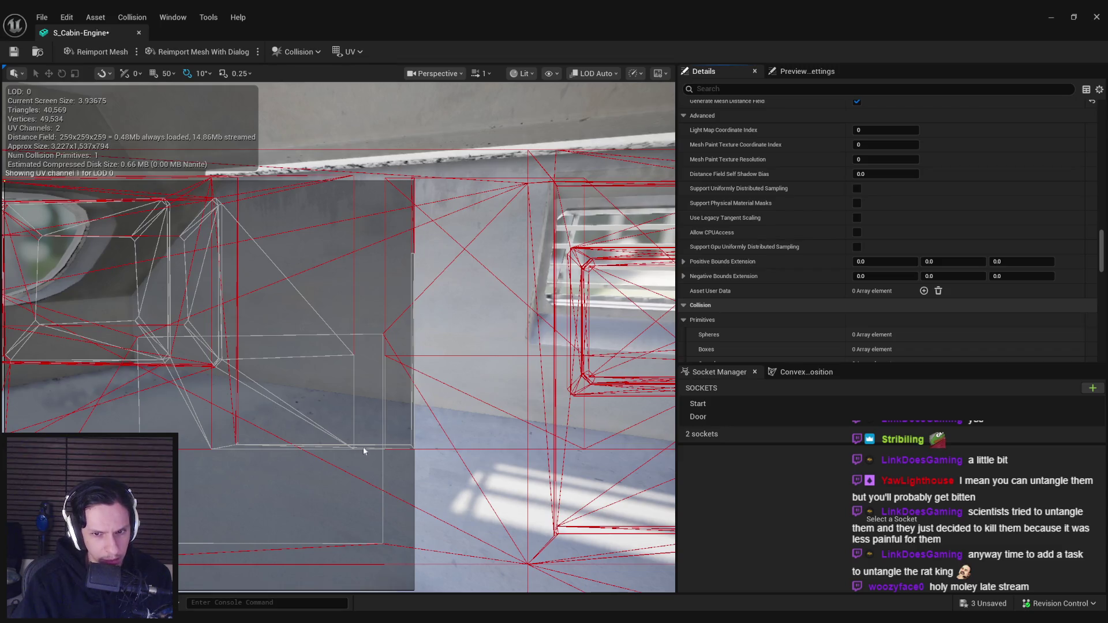
pyautogui.click(350, 52)
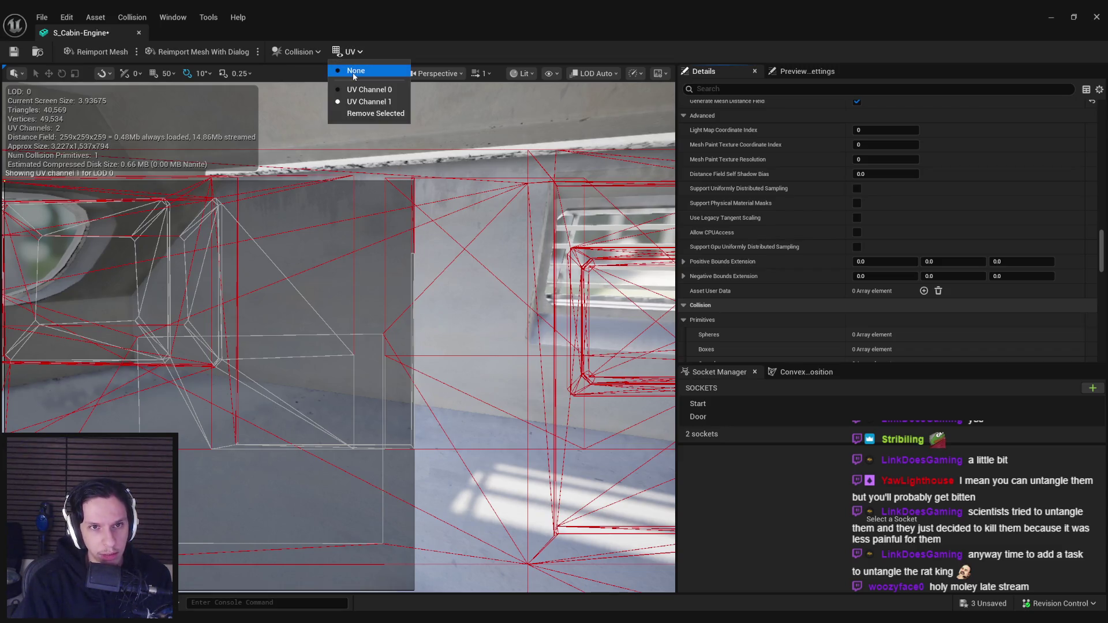
pyautogui.click(354, 72)
pyautogui.moveTo(1103, 254)
pyautogui.mouseDown()
pyautogui.moveTo(1103, 284)
pyautogui.moveTo(1103, 250)
pyautogui.mouseUp()
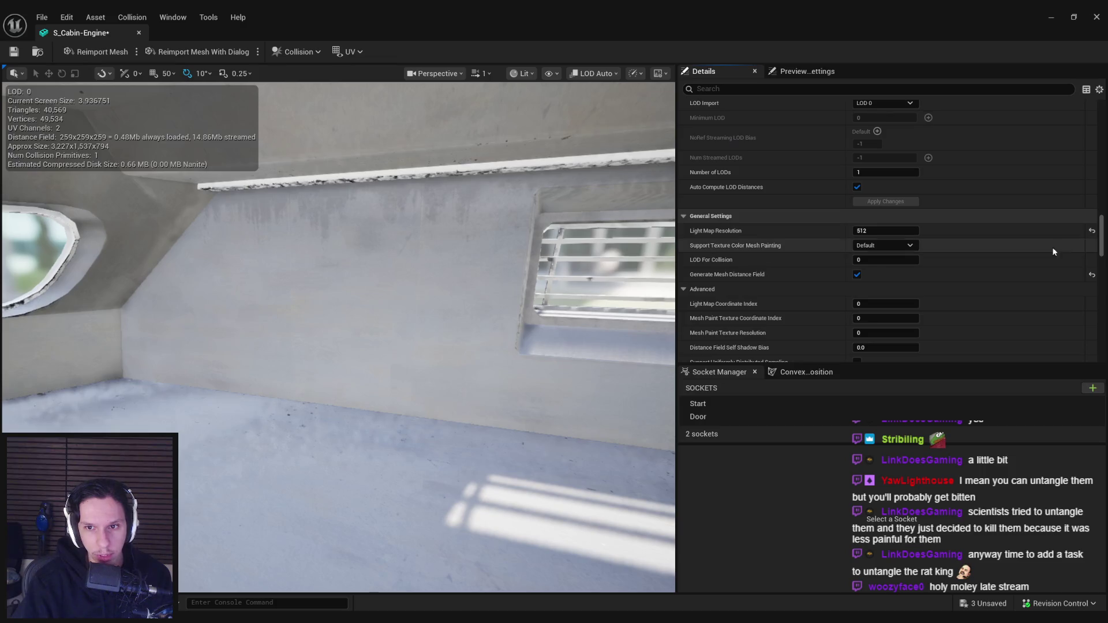
# Set Light Map Resolution to 4 and save the S_Cabin-Engine asset
pyautogui.click(1092, 231)
pyautogui.moveTo(564, 303)
pyautogui.mouseDown()
pyautogui.moveTo(425, 247)
pyautogui.moveTo(465, 371)
pyautogui.moveTo(309, 340)
pyautogui.mouseUp()
pyautogui.hotkey('ctrl', 's')
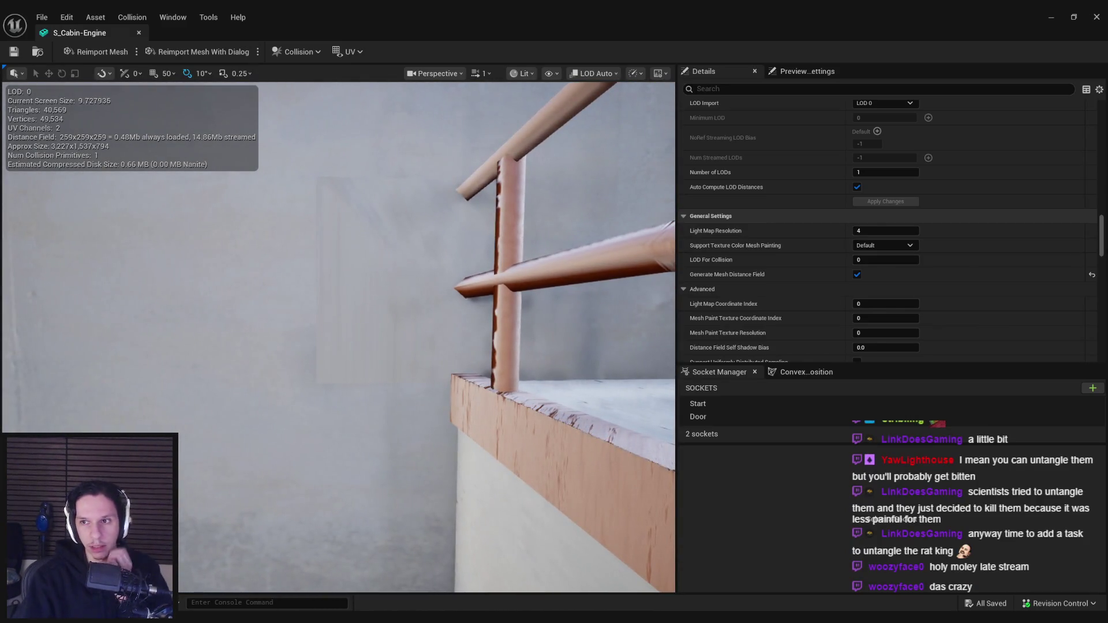
pyautogui.moveTo(1102, 241); pyautogui.dragTo(1102, 119)
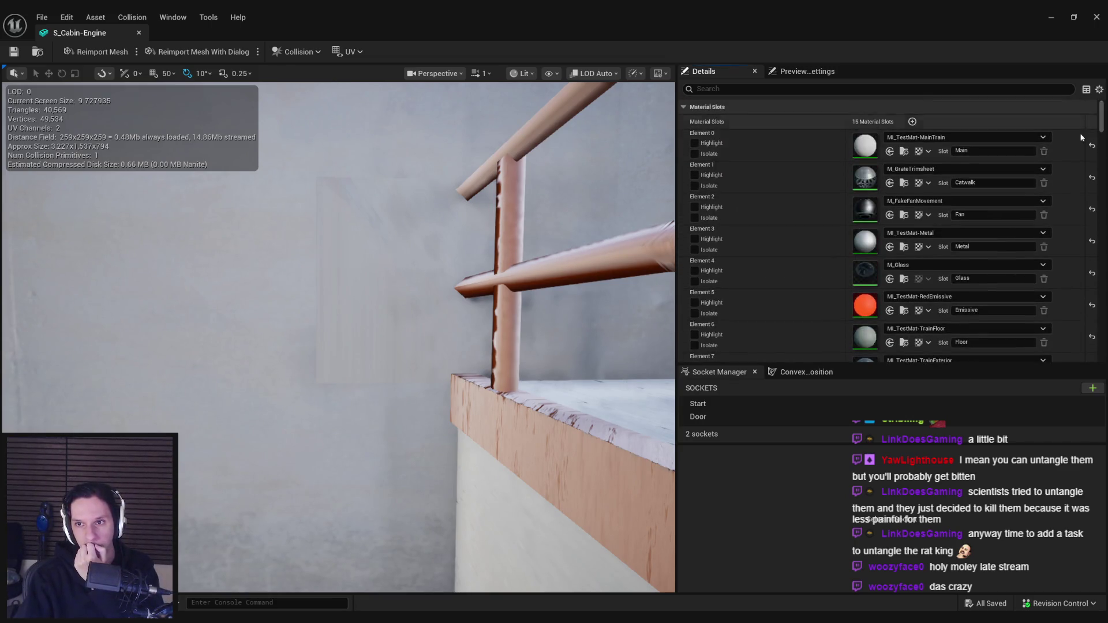
# Compare the railing in Blender, back in Object Mode, with the Unreal mesh preview
pyautogui.hotkey('alt', 'Tab')
pyautogui.moveTo(722, 352); pyautogui.dragTo(602, 343)
pyautogui.scroll(5, 629, 344)
pyautogui.press('Tab')
pyautogui.moveTo(602, 400)
pyautogui.mouseDown()
pyautogui.moveTo(681, 351)
pyautogui.moveTo(664, 352)
pyautogui.mouseUp()
pyautogui.hotkey('alt', 'Tab')
pyautogui.moveTo(385, 305); pyautogui.dragTo(385, 304)
pyautogui.hotkey('alt', 'Tab')
# Add a second UV map to the remaining cabin engine parts and save the blend file
pyautogui.moveTo(502, 311); pyautogui.dragTo(738, 321)
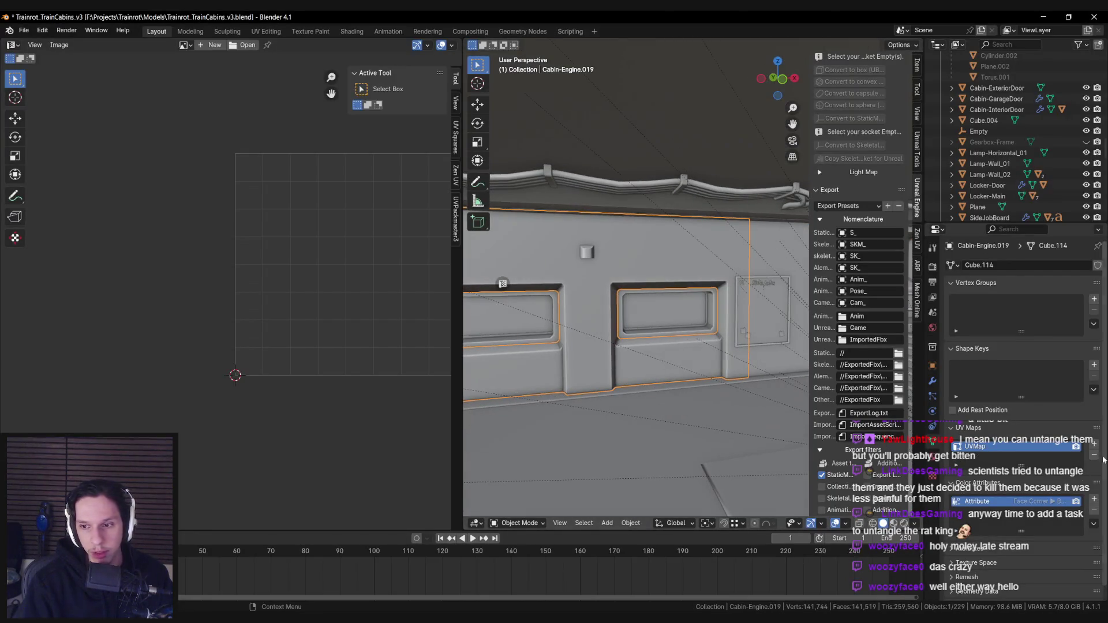
pyautogui.click(1095, 445)
pyautogui.moveTo(519, 370)
pyautogui.mouseDown()
pyautogui.moveTo(508, 364)
pyautogui.moveTo(609, 300)
pyautogui.moveTo(536, 327)
pyautogui.moveTo(690, 335)
pyautogui.moveTo(576, 342)
pyautogui.moveTo(632, 332)
pyautogui.moveTo(554, 300)
pyautogui.moveTo(478, 242)
pyautogui.mouseUp()
pyautogui.hotkey('alt', 'Tab')
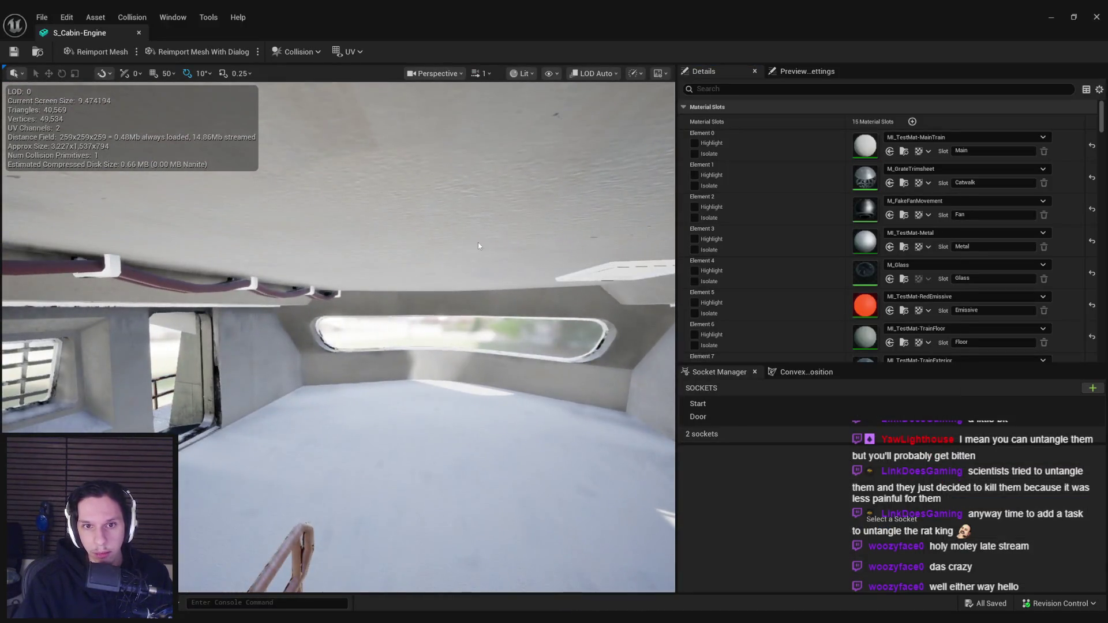
pyautogui.hotkey('alt', 'Tab')
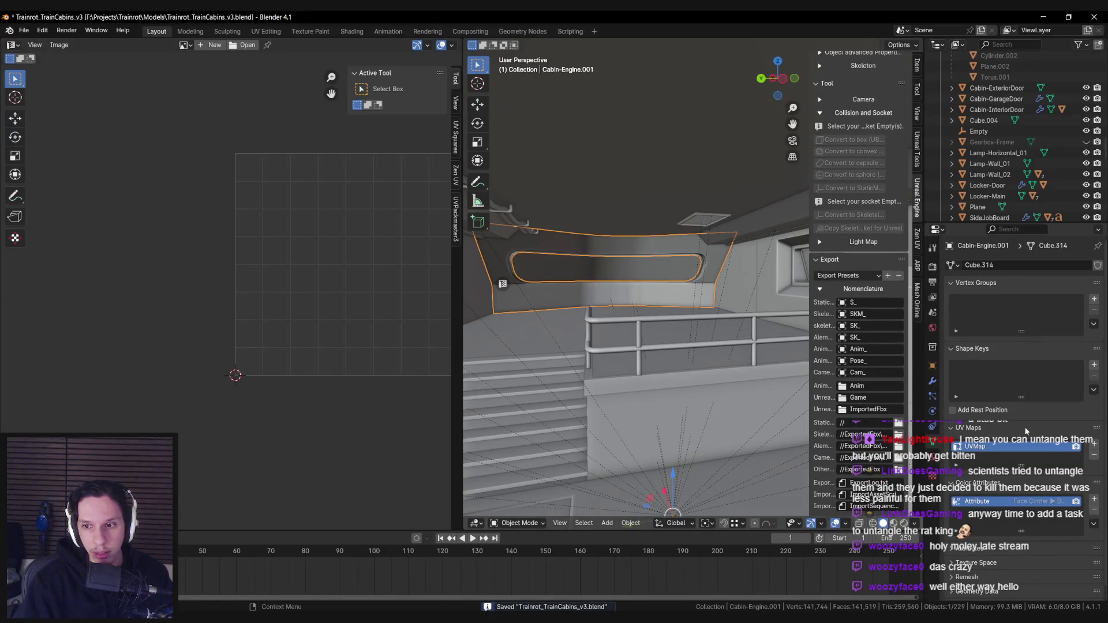
pyautogui.click(1094, 444)
pyautogui.moveTo(635, 347)
pyautogui.mouseDown()
pyautogui.moveTo(612, 329)
pyautogui.moveTo(623, 306)
pyautogui.mouseUp()
pyautogui.hotkey('ctrl', 's')
# Export the Cabin-Engine object, then reimport and save S_Cabin-Engine in Unreal
pyautogui.scroll(-5, 622, 305)
pyautogui.click(649, 314)
pyautogui.scroll(-8, 861, 289)
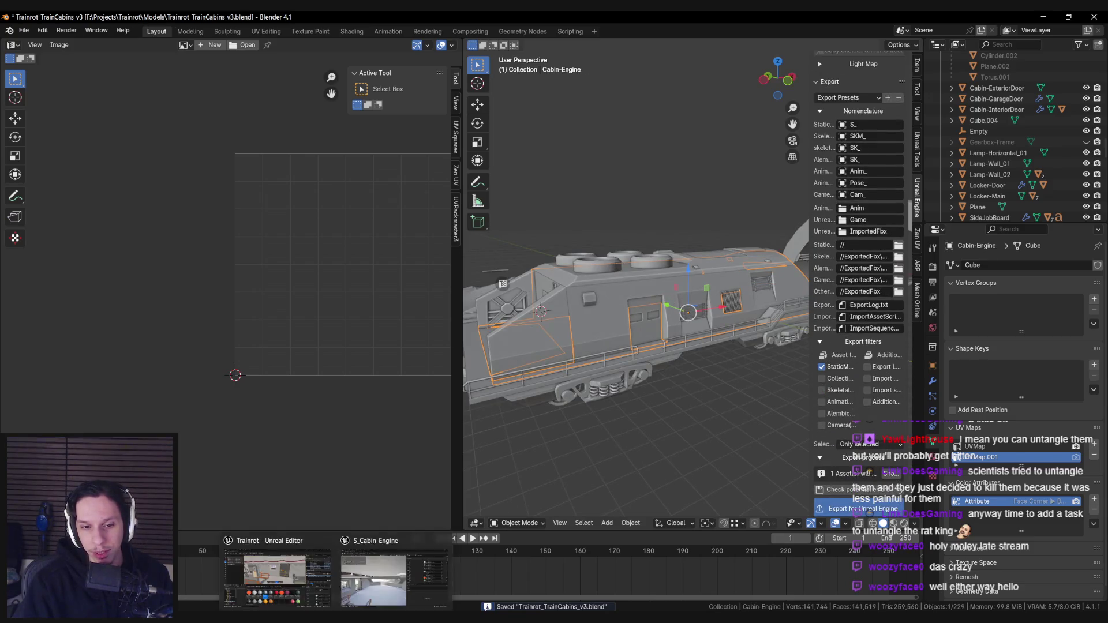
pyautogui.click(370, 604)
pyautogui.click(101, 52)
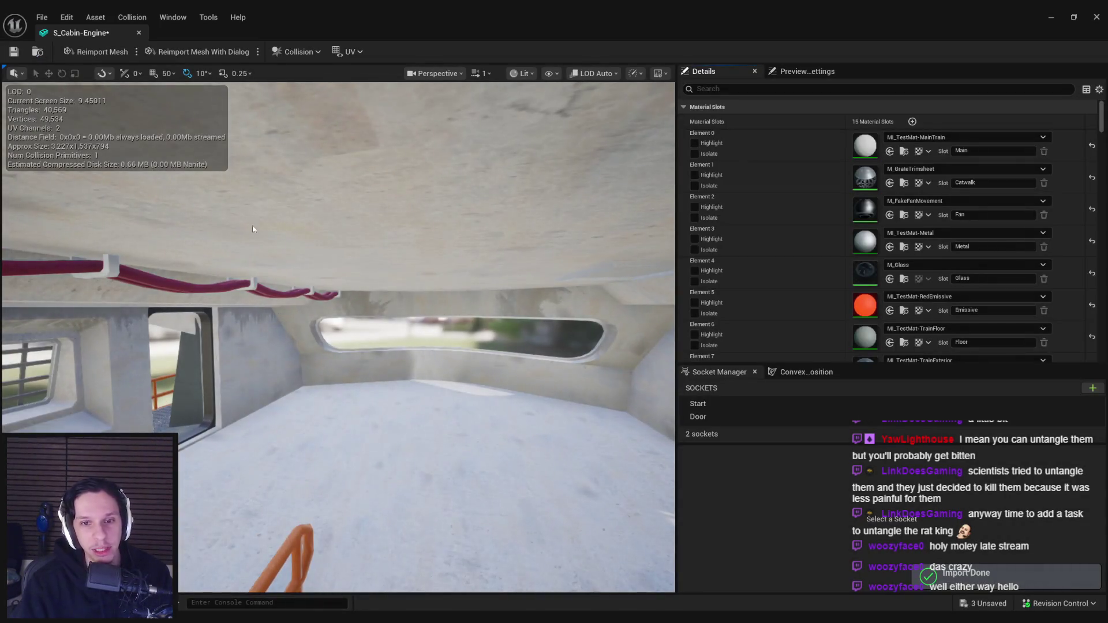
pyautogui.moveTo(253, 229); pyautogui.dragTo(225, 202)
pyautogui.hotkey('ctrl', 's')
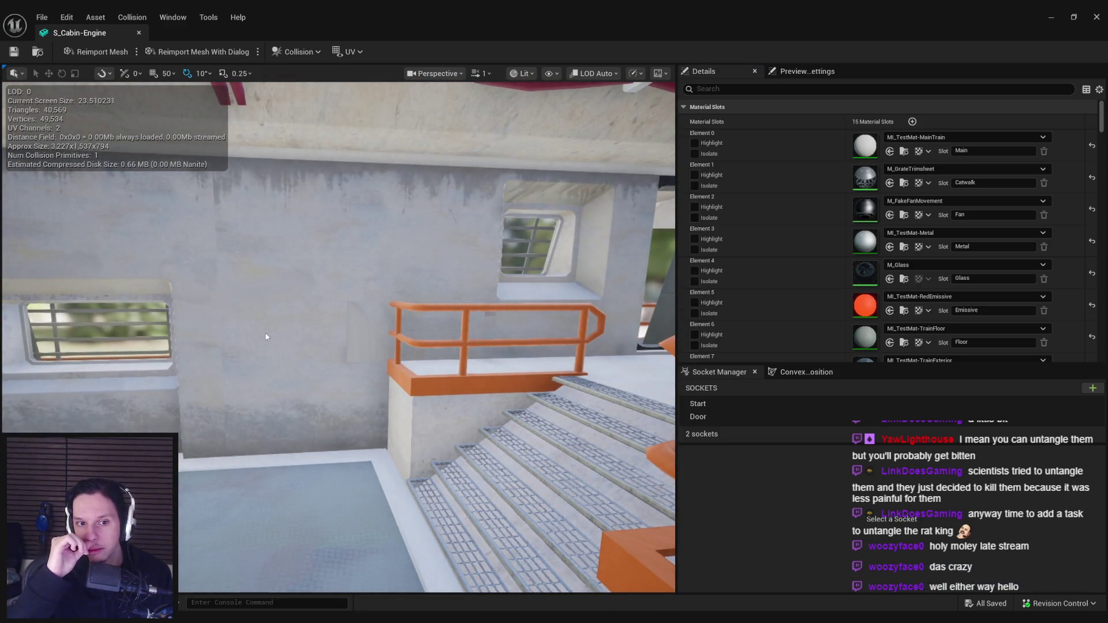
pyautogui.moveTo(310, 310); pyautogui.dragTo(267, 248)
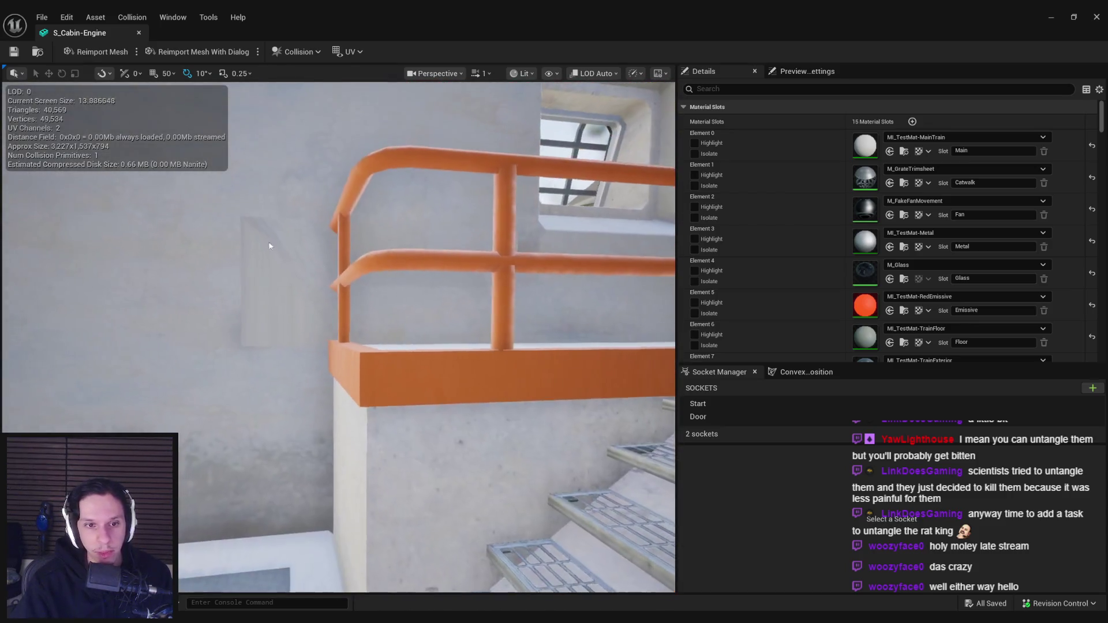
pyautogui.hotkey('alt', 'Tab')
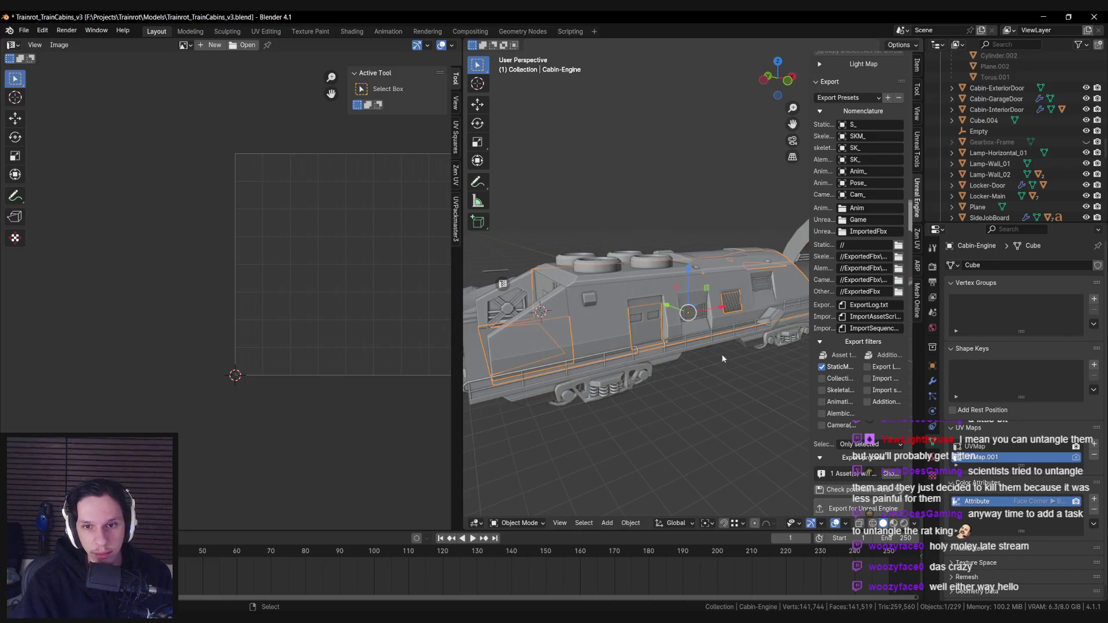
# Make UVMap the active UV map on the cabin parts and tick the StaticMesh export filter
pyautogui.scroll(5, 724, 351)
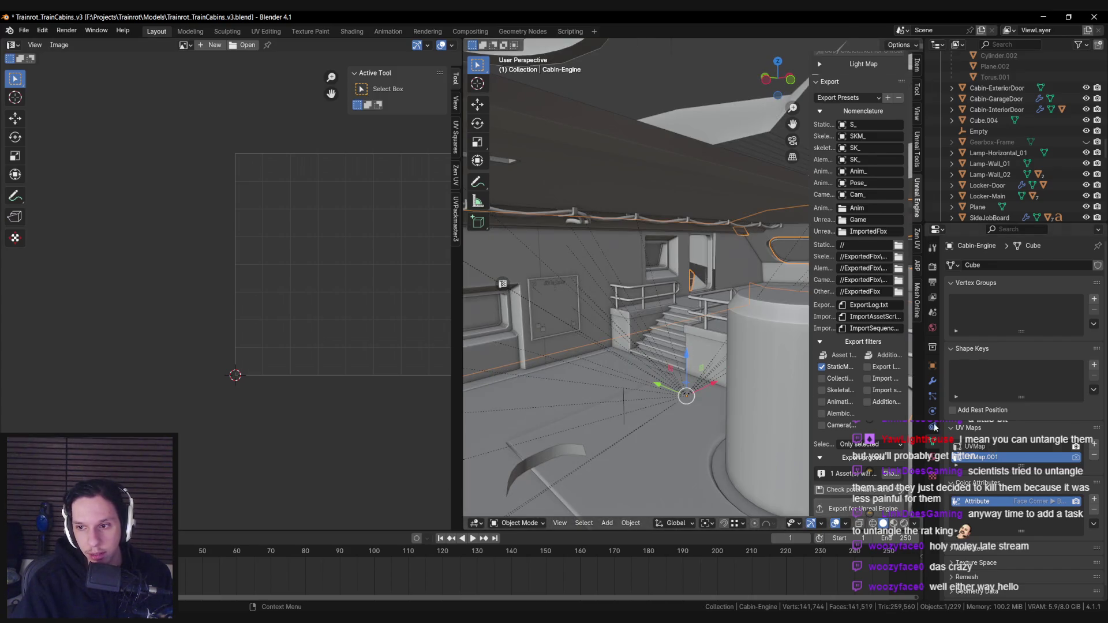
pyautogui.hotkey('alt', 'Tab')
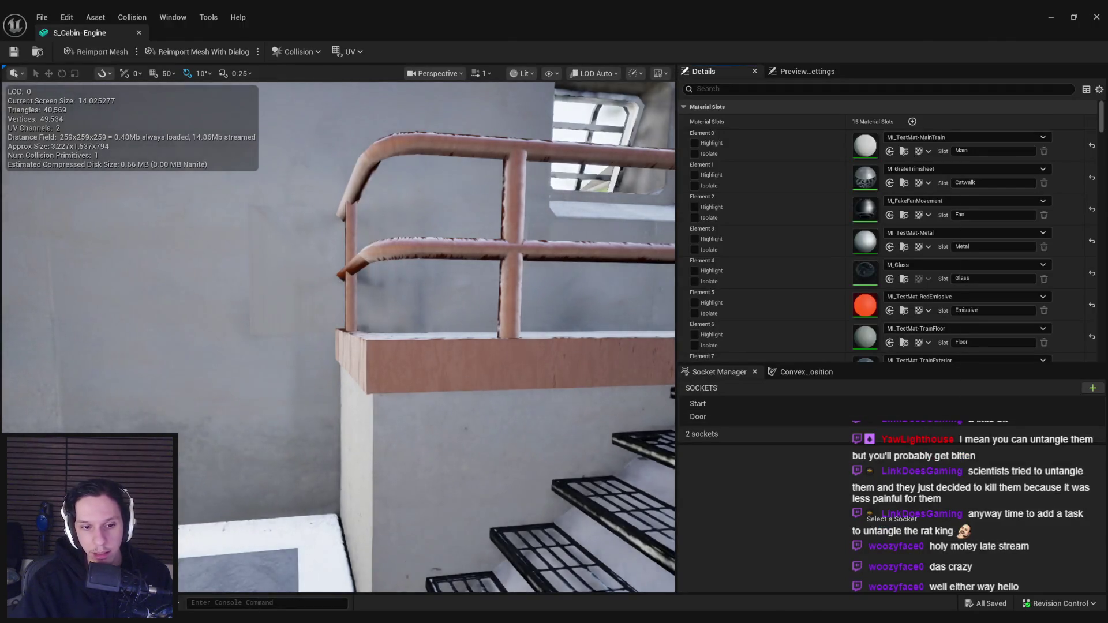
pyautogui.hotkey('alt', 'Tab')
pyautogui.click(973, 448)
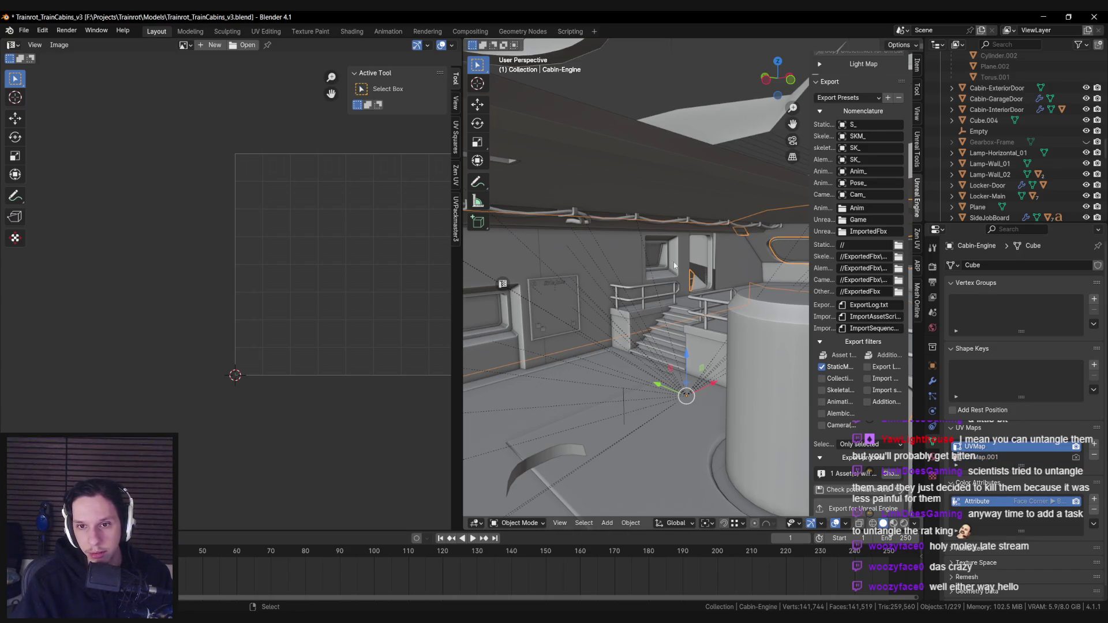
pyautogui.click(732, 268)
pyautogui.scroll(4, 723, 310)
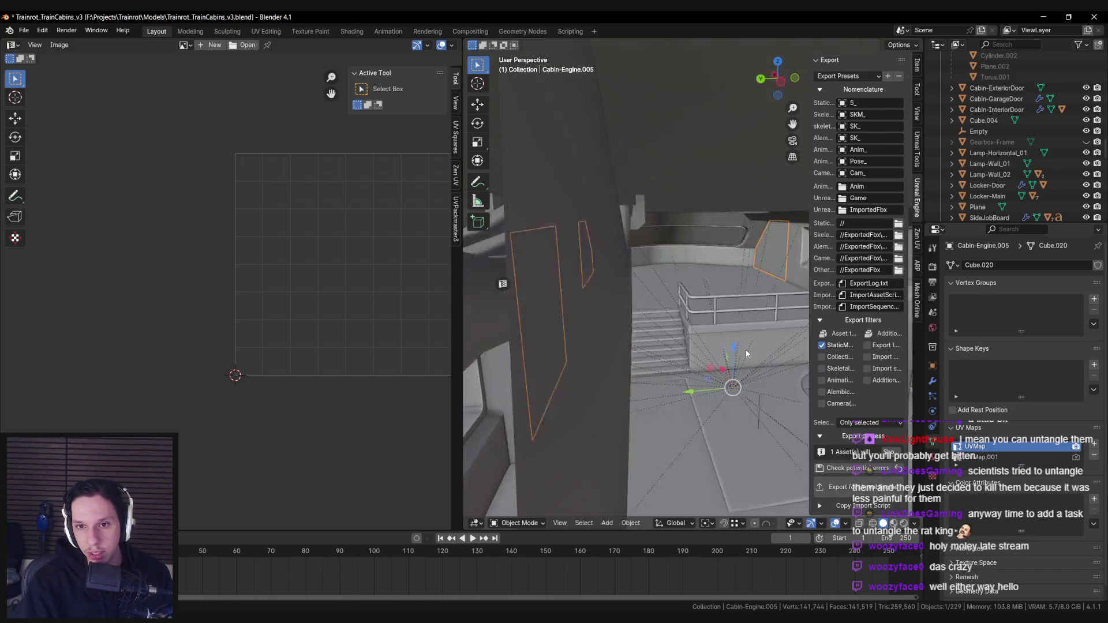
pyautogui.click(730, 296)
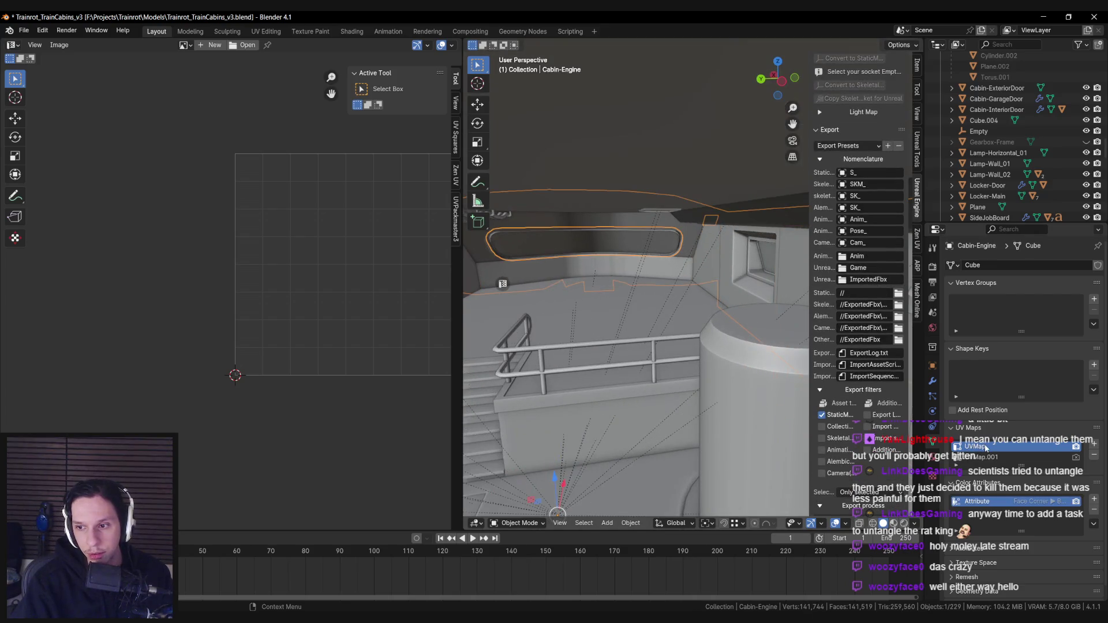
pyautogui.click(1016, 459)
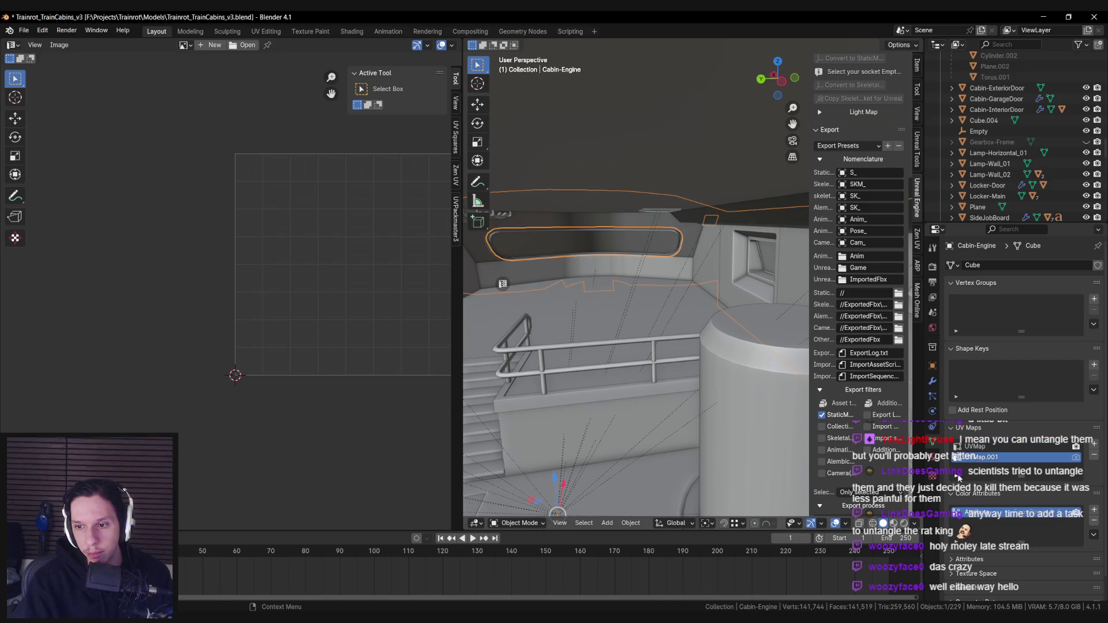
pyautogui.click(822, 415)
pyautogui.click(976, 446)
# Save the blend file and reimport the S_Cabin-Engine mesh in Unreal
pyautogui.moveTo(777, 77); pyautogui.dragTo(777, 285)
pyautogui.hotkey('ctrl', 's')
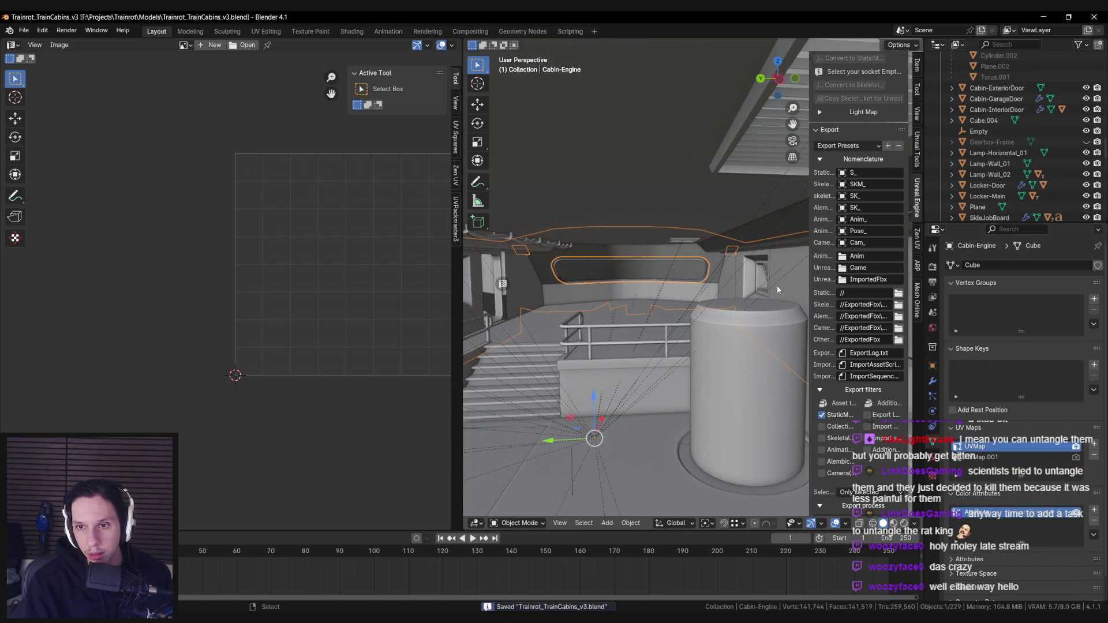
pyautogui.click(792, 291)
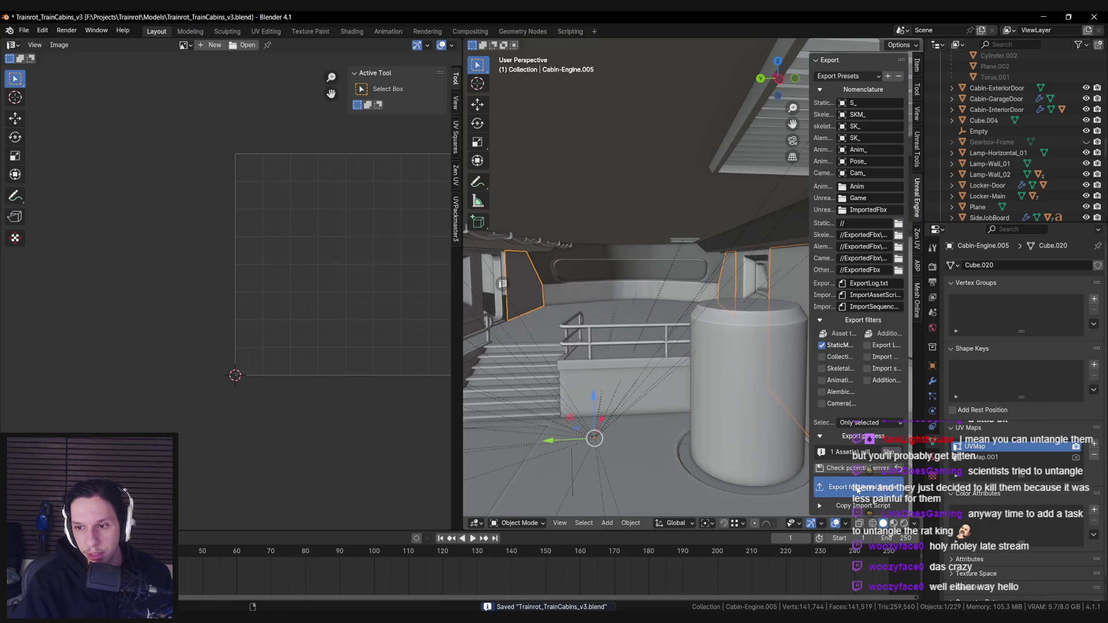
pyautogui.click(333, 573)
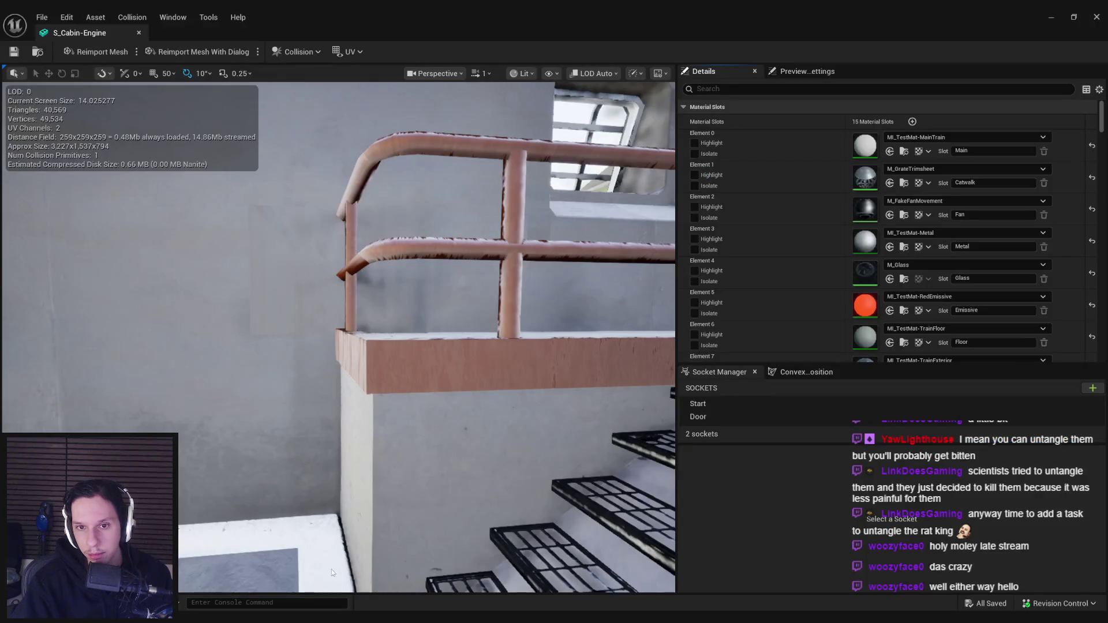
pyautogui.click(97, 52)
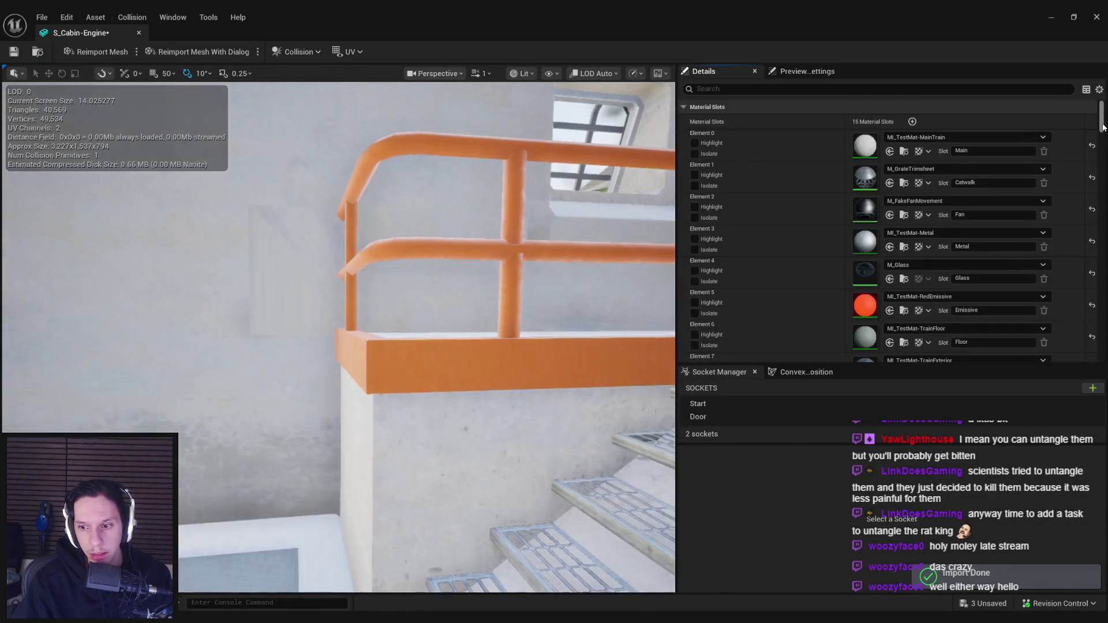
pyautogui.moveTo(1102, 126); pyautogui.dragTo(1103, 143)
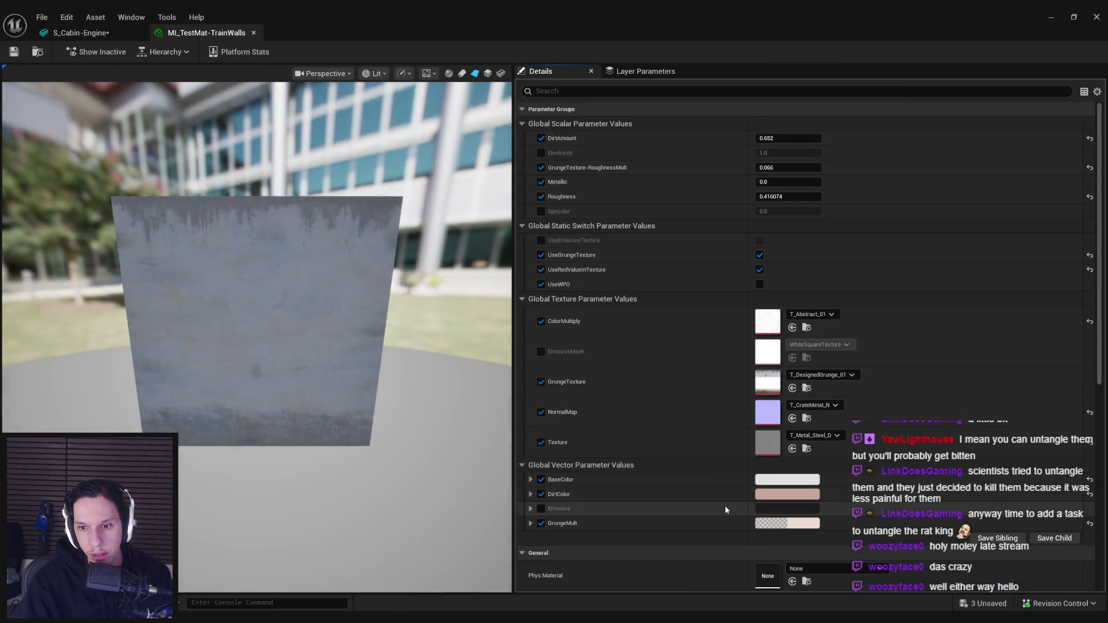
# Inspect the TexCoord[1] and GrungeTexture nodes in the parent material graph
pyautogui.scroll(-3, 727, 507)
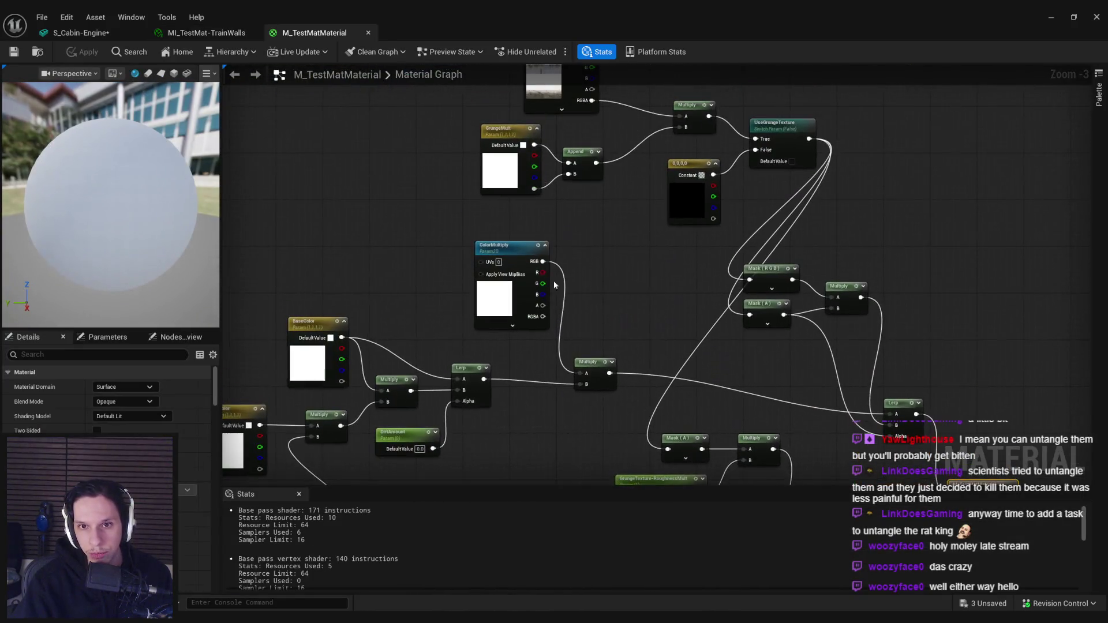
pyautogui.click(461, 124)
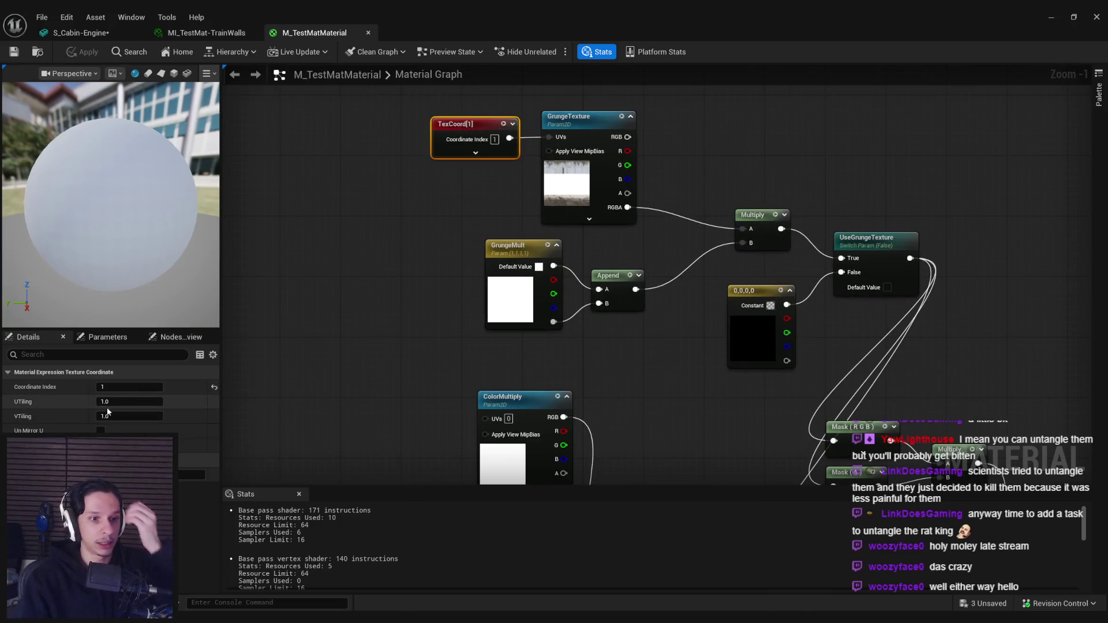
pyautogui.click(476, 152)
pyautogui.click(476, 217)
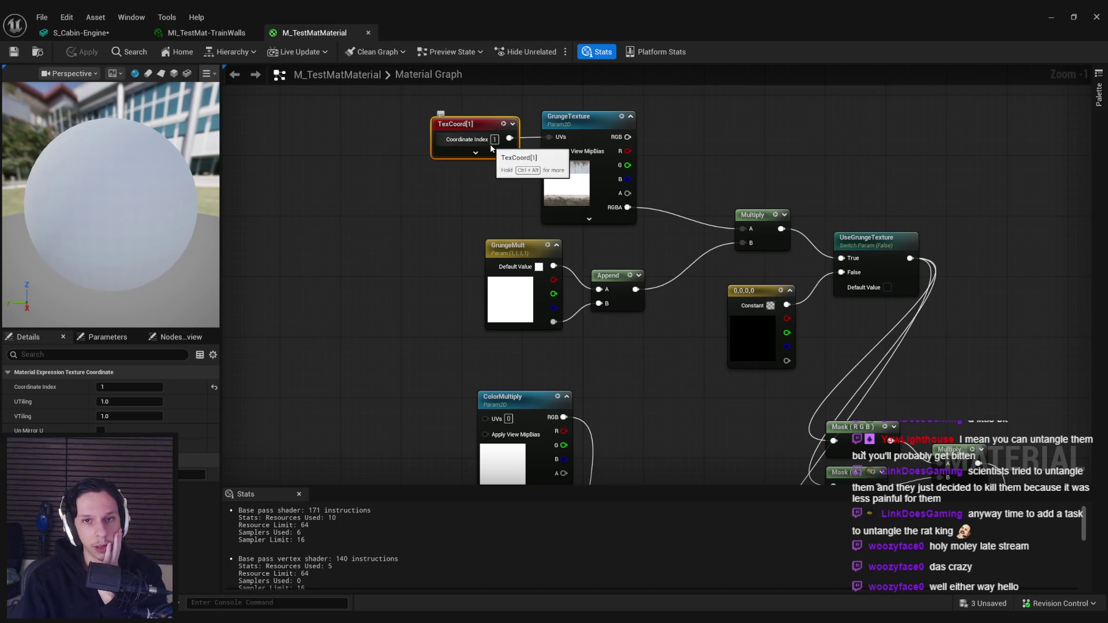
pyautogui.click(577, 121)
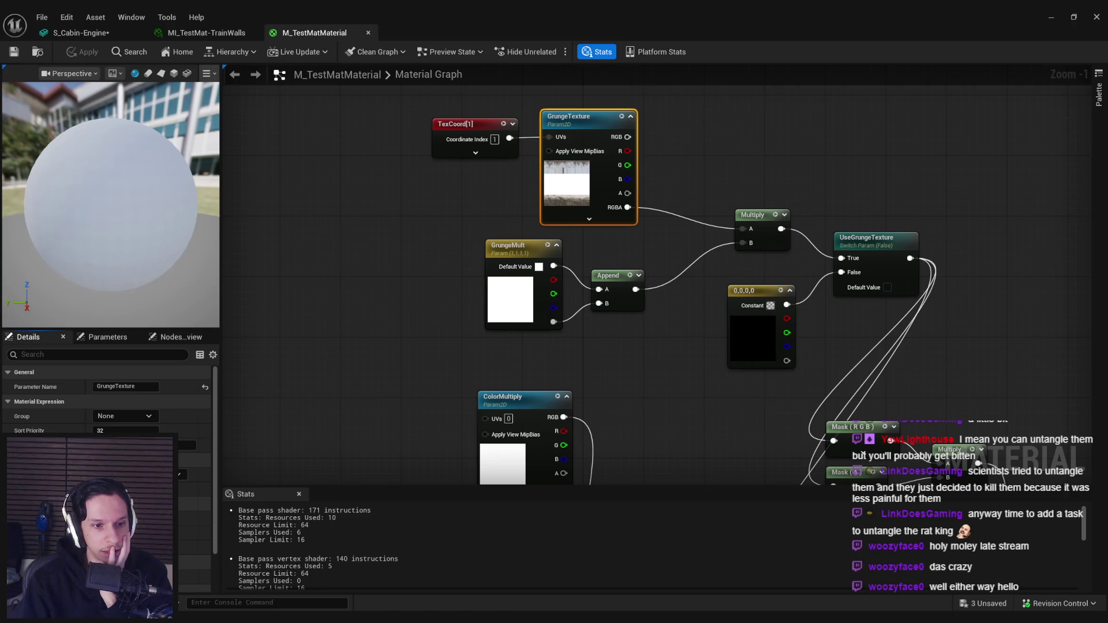
pyautogui.scroll(-3, 185, 485)
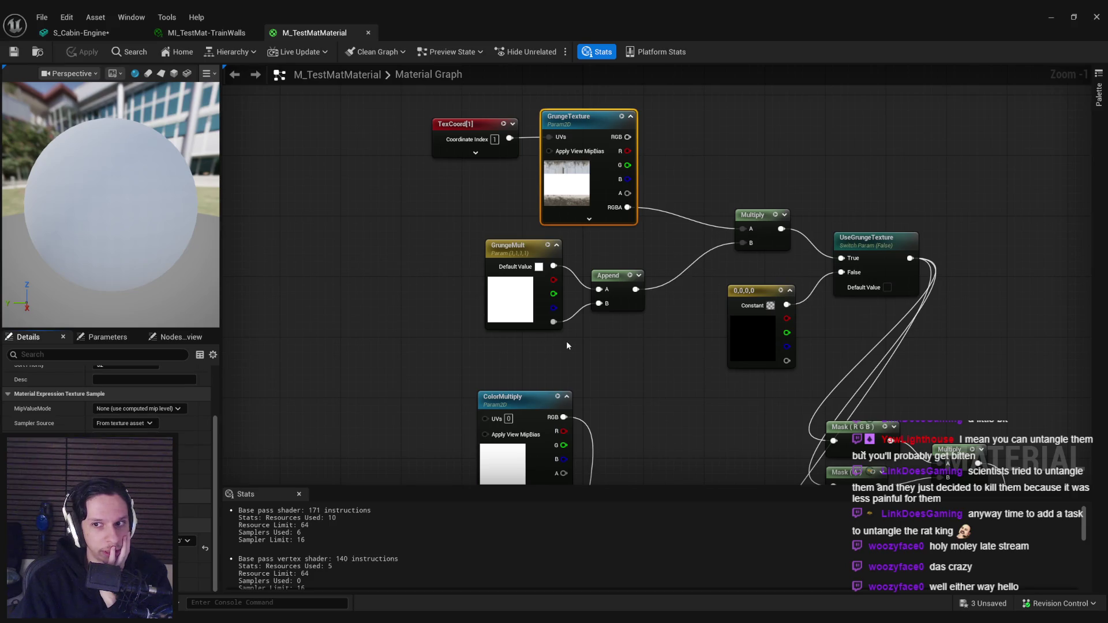
pyautogui.scroll(-1, 566, 345)
pyautogui.moveTo(589, 322)
pyautogui.mouseDown()
pyautogui.moveTo(583, 259)
pyautogui.moveTo(730, 104)
pyautogui.moveTo(667, 263)
pyautogui.mouseUp()
pyautogui.scroll(-1, 584, 259)
pyautogui.scroll(4, 668, 265)
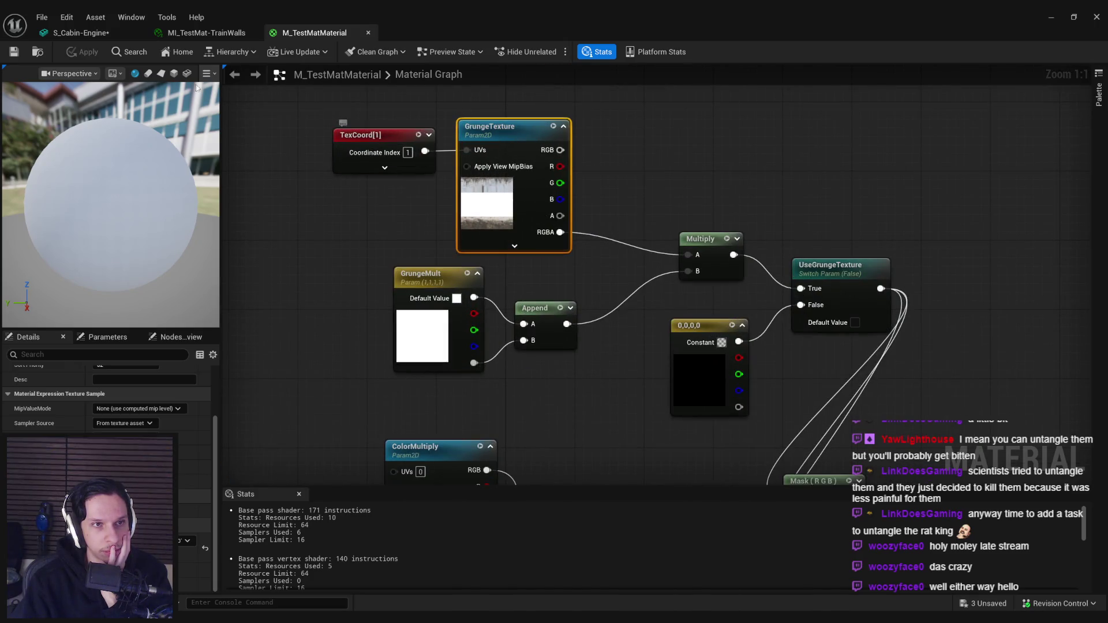
# Overlay UV Channel 1 in the S_Cabin-Engine mesh editor
pyautogui.click(69, 33)
pyautogui.click(349, 51)
pyautogui.click(354, 100)
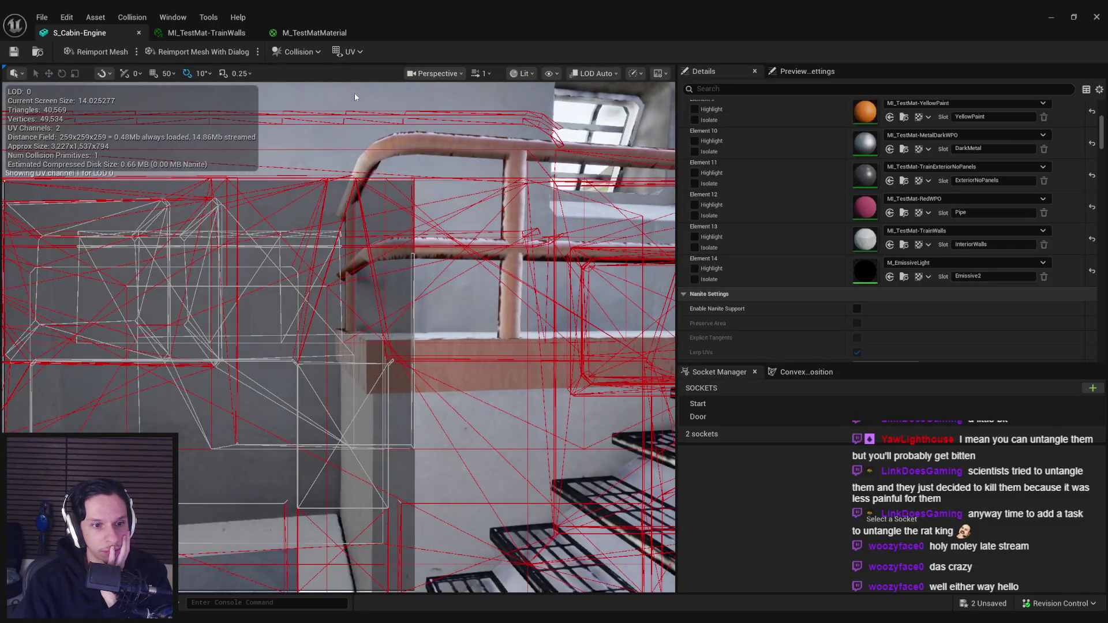
# Hide the UV overlay, set Destination Lightmap Index to 0, apply changes and save
pyautogui.click(358, 58)
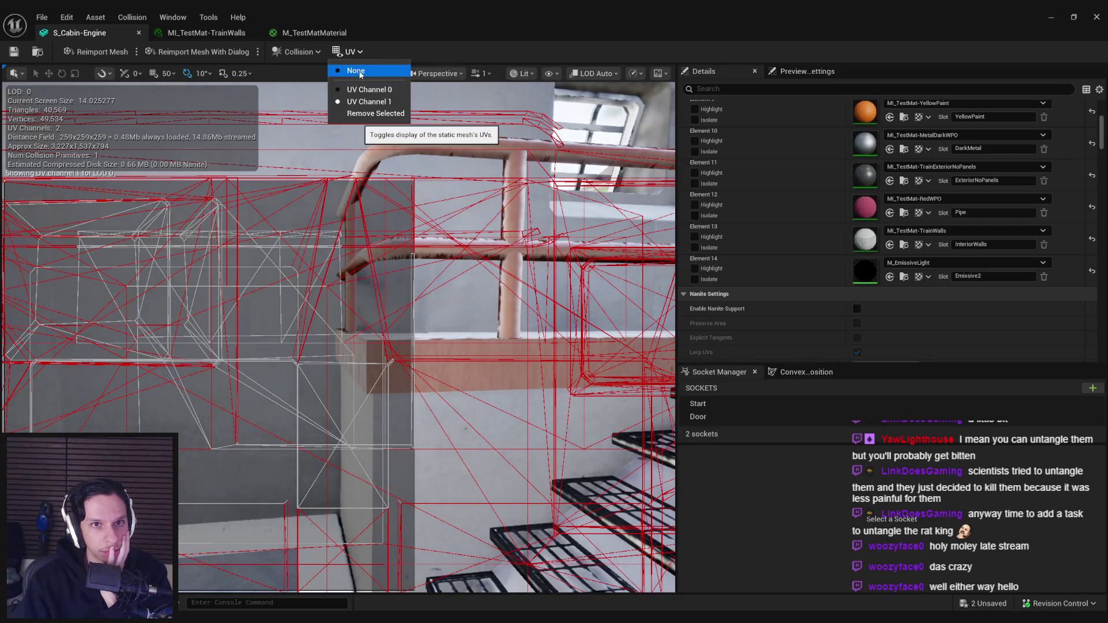
pyautogui.click(359, 72)
pyautogui.moveTo(1100, 134)
pyautogui.mouseDown()
pyautogui.moveTo(1100, 120)
pyautogui.moveTo(1096, 197)
pyautogui.mouseUp()
pyautogui.click(854, 294)
pyautogui.write('0')
pyautogui.press('Return')
pyautogui.scroll(-1, 798, 293)
pyautogui.click(886, 345)
pyautogui.hotkey('ctrl', 's')
# Preview the UV Channel 1 and 0 overlays on the railing, then hide the overlay
pyautogui.moveTo(372, 195); pyautogui.dragTo(470, 86)
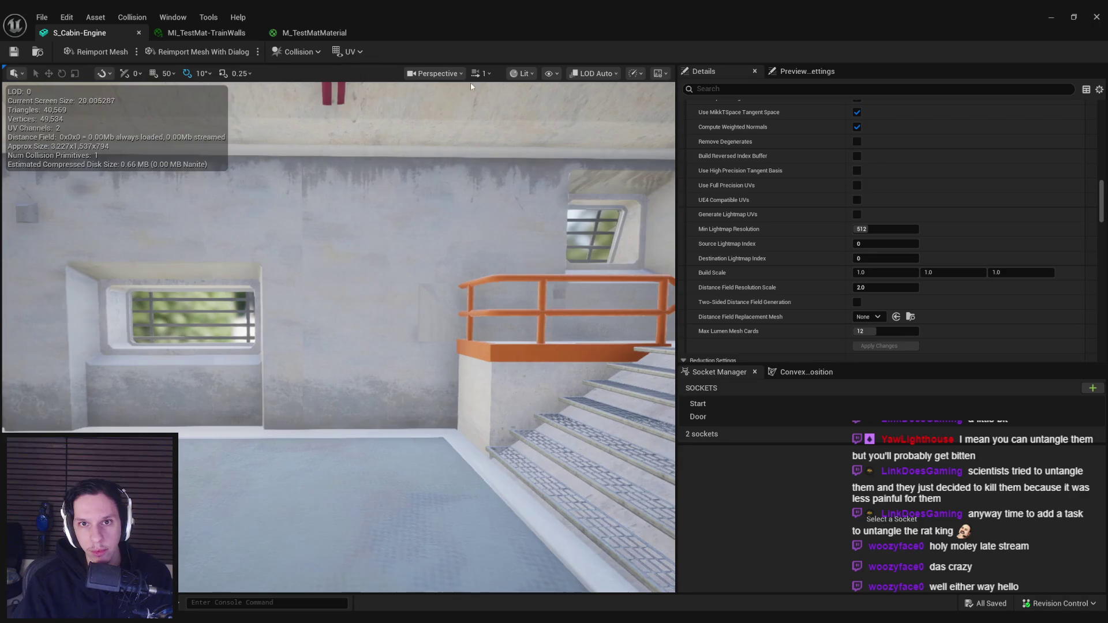
pyautogui.click(352, 52)
pyautogui.click(368, 101)
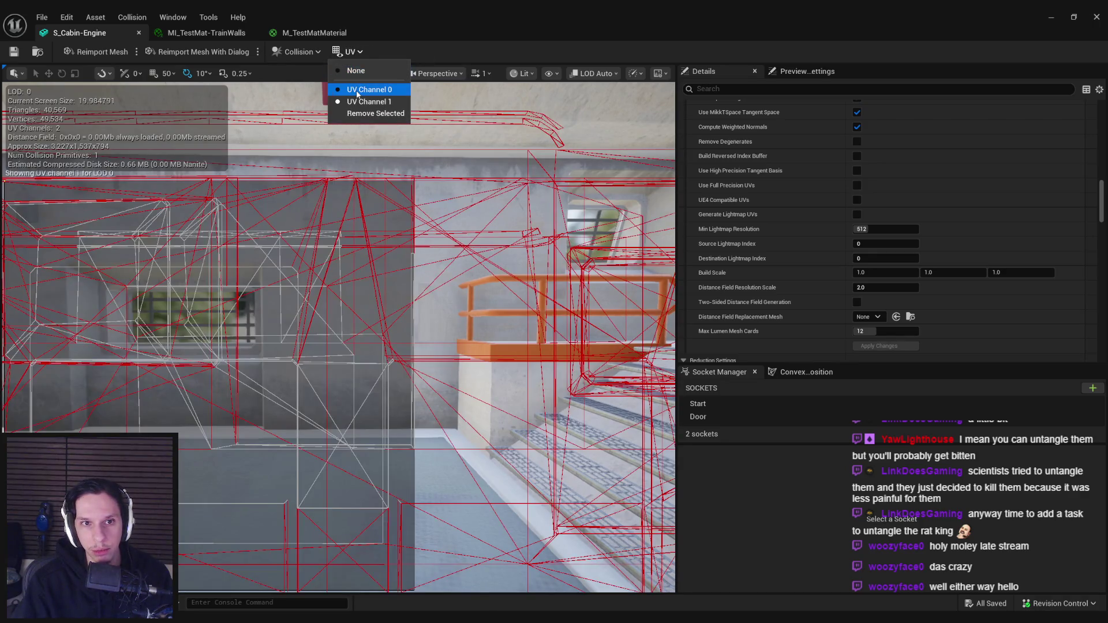
pyautogui.click(356, 89)
pyautogui.click(350, 52)
pyautogui.click(355, 70)
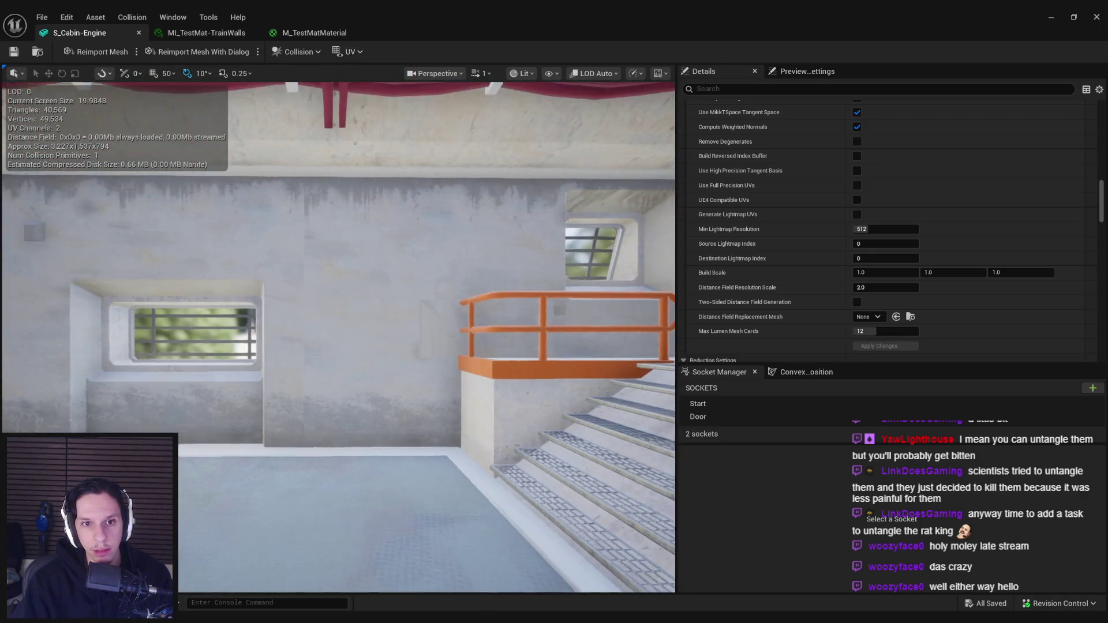
pyautogui.moveTo(415, 251); pyautogui.dragTo(222, 161)
# Enter Edit Mode on the wall piece with all faces selected and its UVs framed
pyautogui.hotkey('alt', 'Tab')
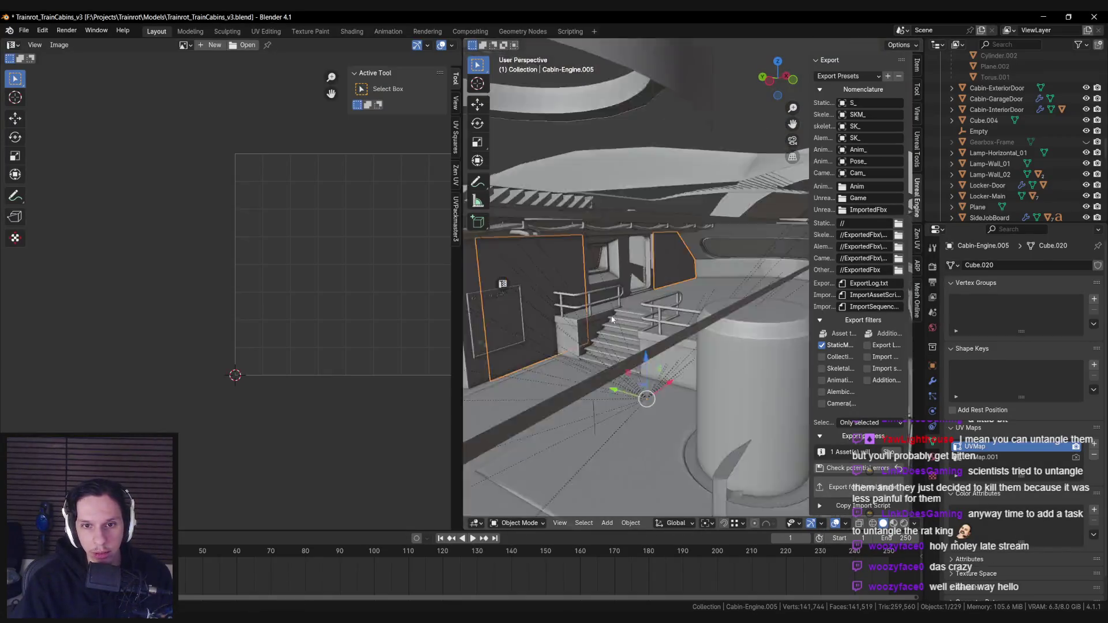
pyautogui.scroll(2, 613, 319)
pyautogui.press('Tab')
pyautogui.press('a')
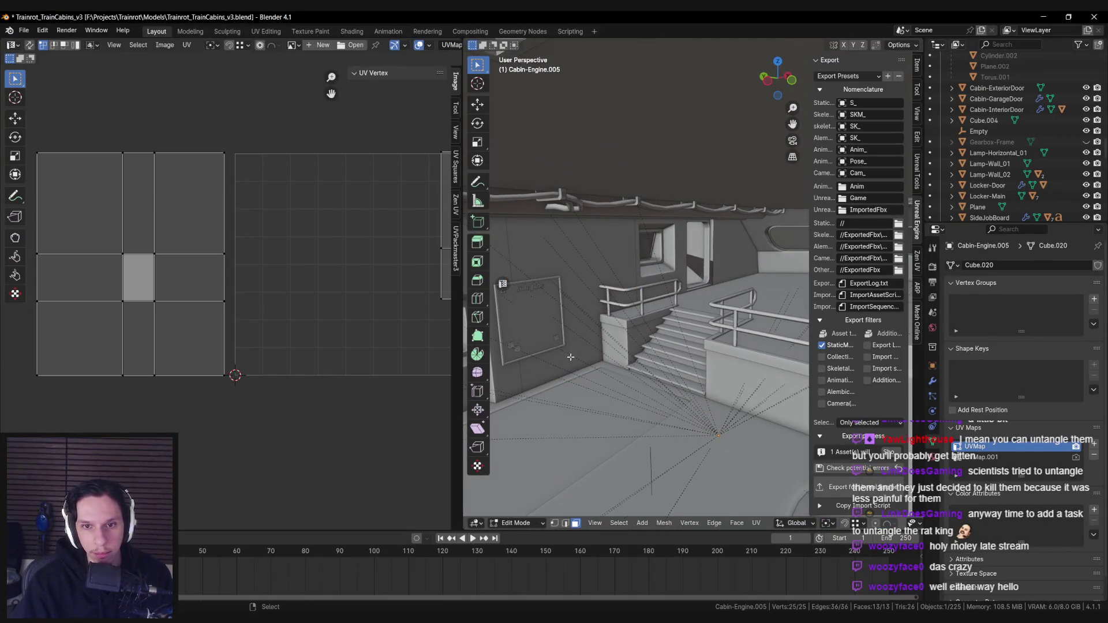
pyautogui.press('KP_Decimal')
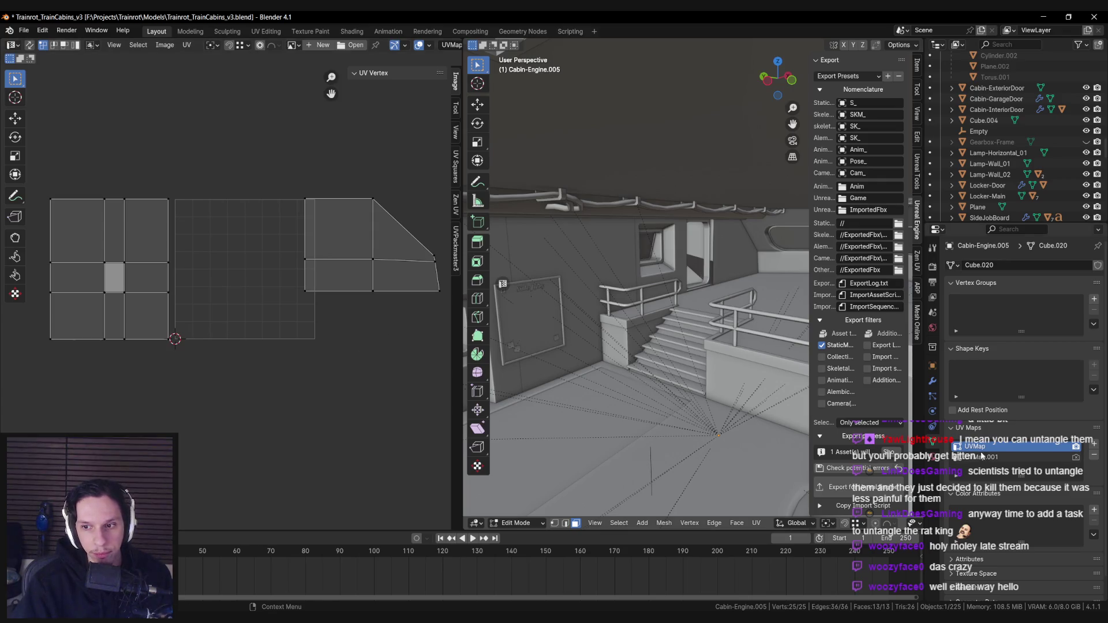
# Compare the UVMap and UVMap.001 layouts, leave UVMap active, save and return to Unreal
pyautogui.click(983, 457)
pyautogui.click(984, 448)
pyautogui.click(987, 457)
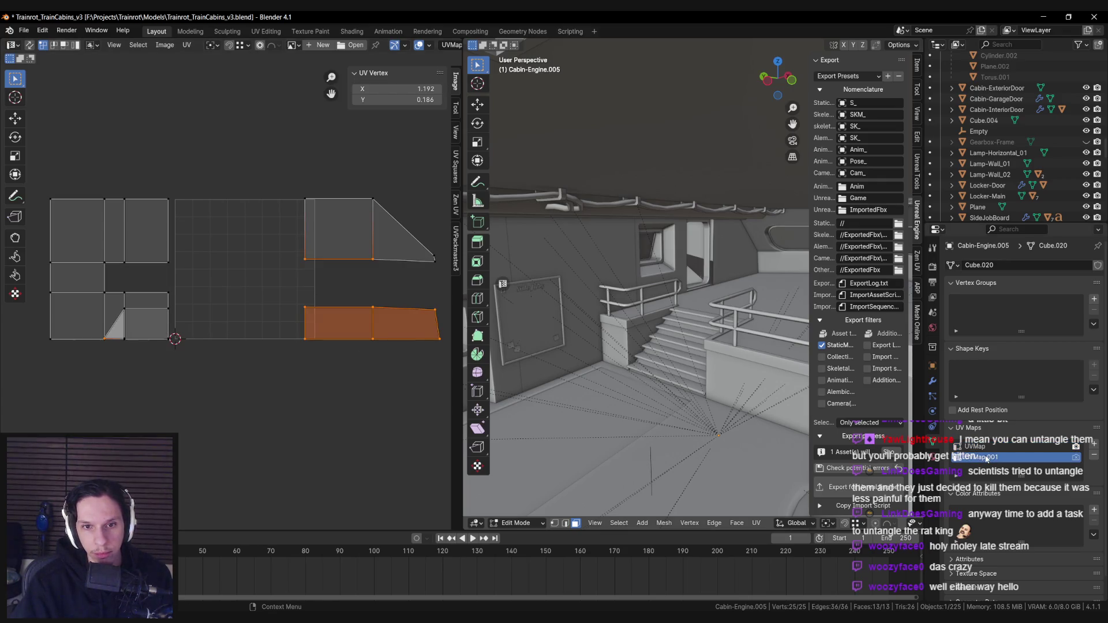
pyautogui.click(985, 448)
pyautogui.click(987, 457)
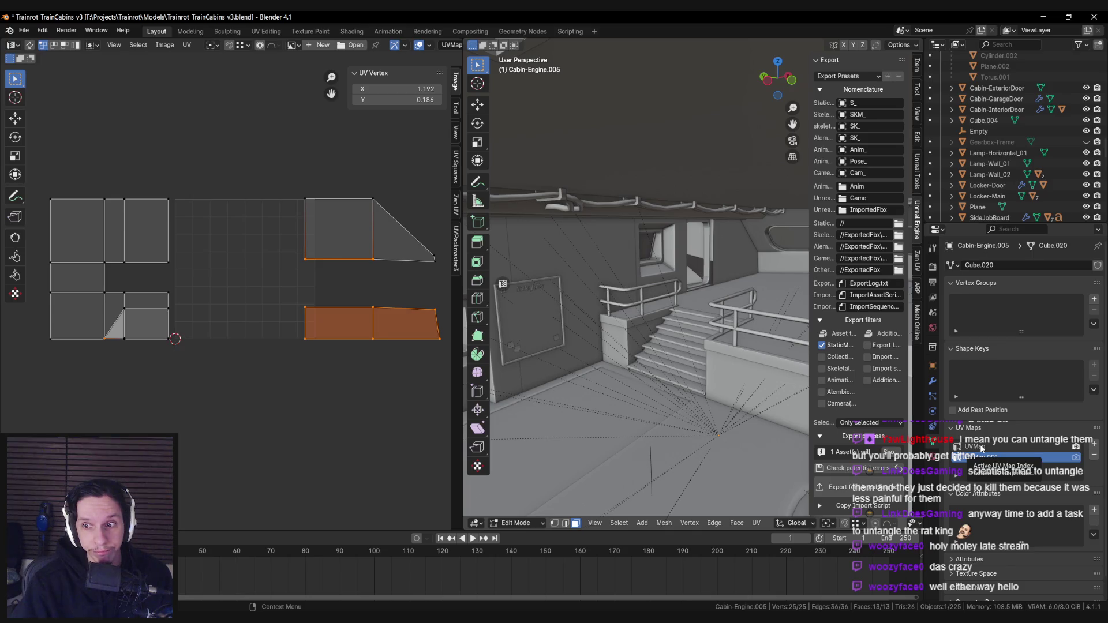
pyautogui.click(981, 447)
pyautogui.click(983, 458)
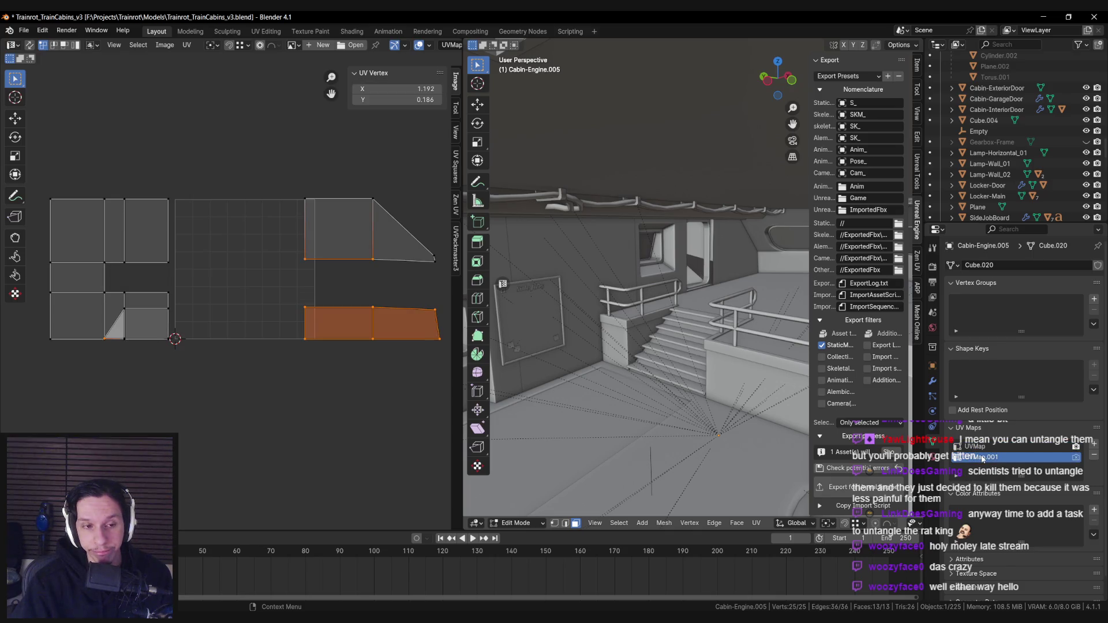
pyautogui.click(979, 448)
pyautogui.moveTo(659, 363); pyautogui.dragTo(600, 362)
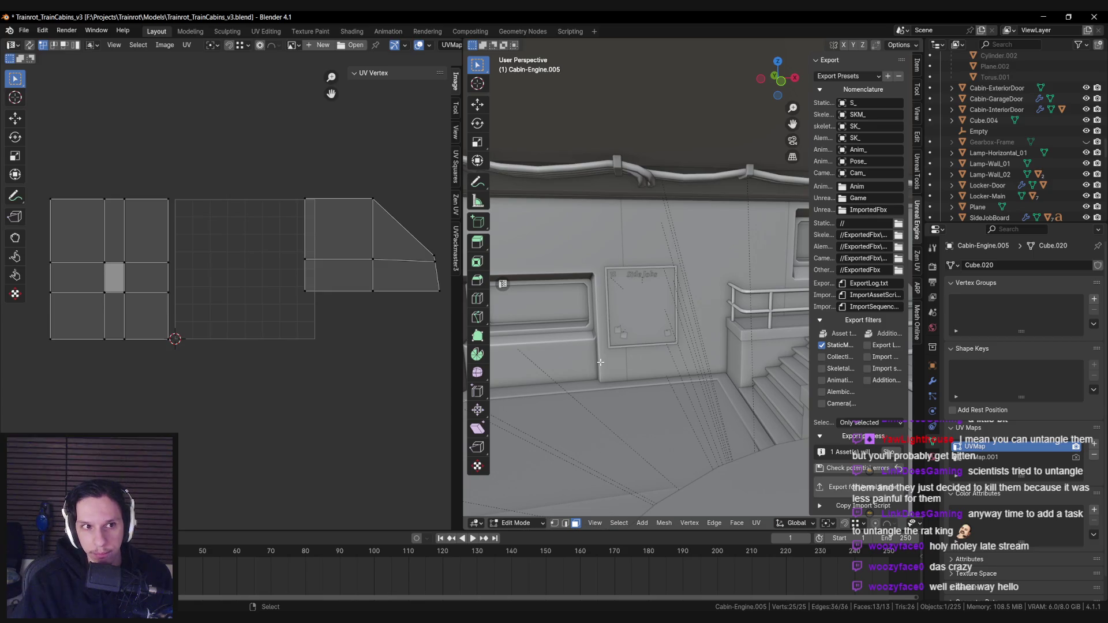
pyautogui.click(600, 362)
pyautogui.hotkey('ctrl', 's')
pyautogui.hotkey('alt', 'Tab')
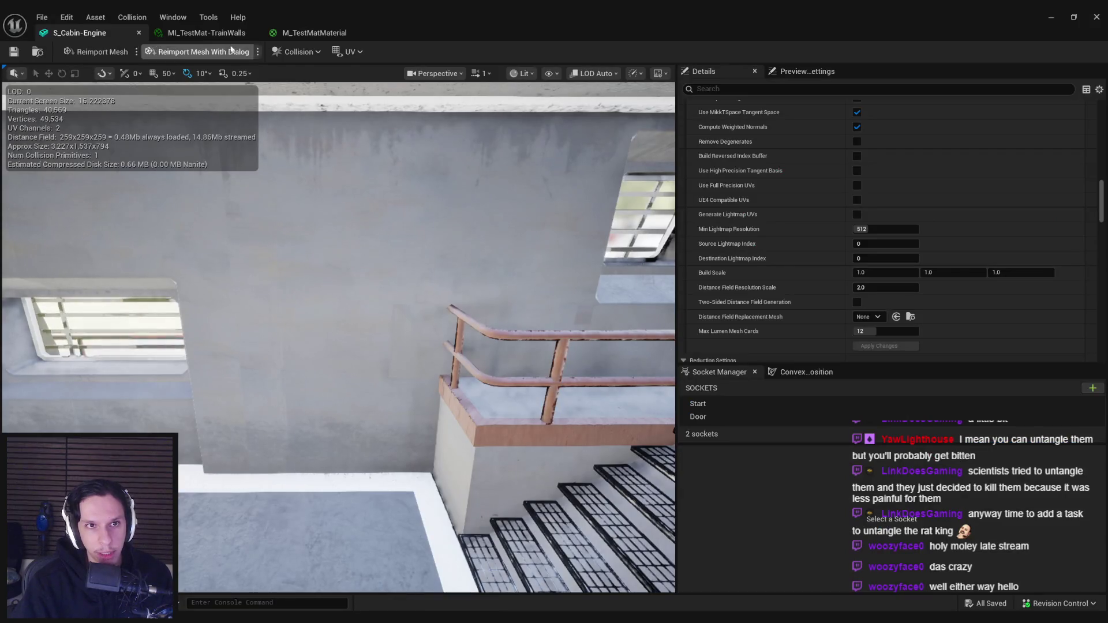
# Open the M_TestMatMaterial graph and inspect the GrungeTexture asset's settings, then close it
pyautogui.click(209, 32)
pyautogui.click(337, 33)
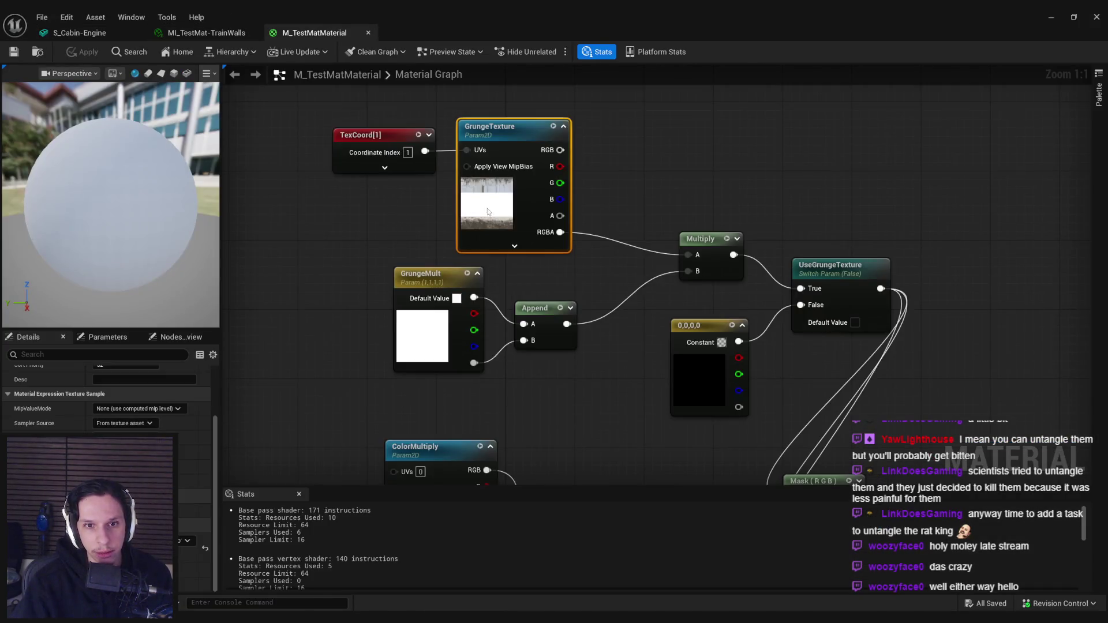
pyautogui.scroll(3, 193, 542)
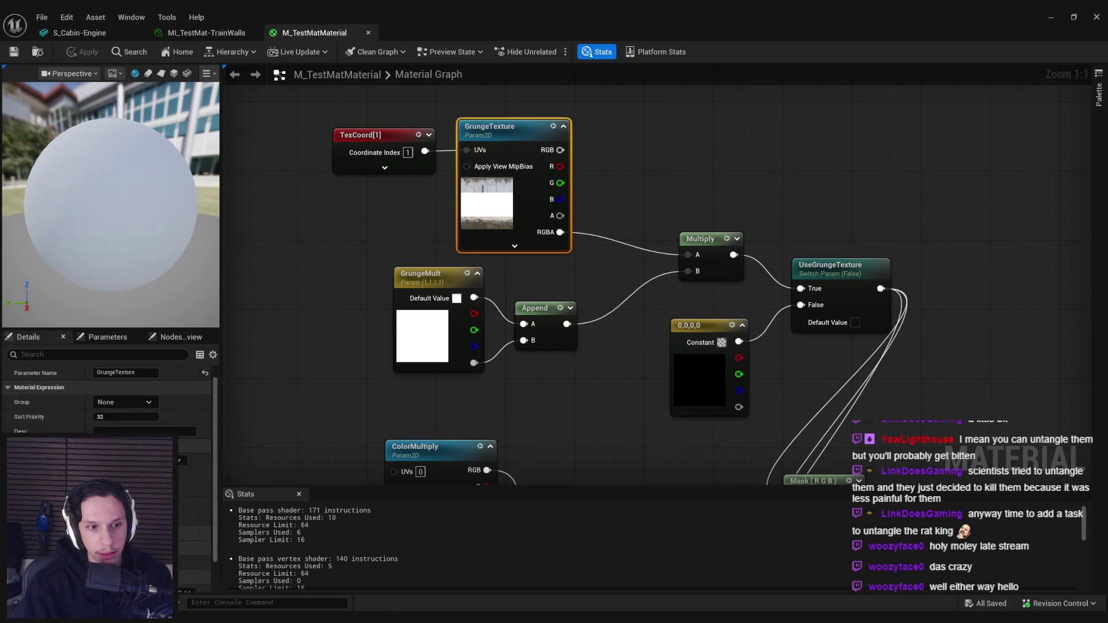
pyautogui.doubleClick(486, 204)
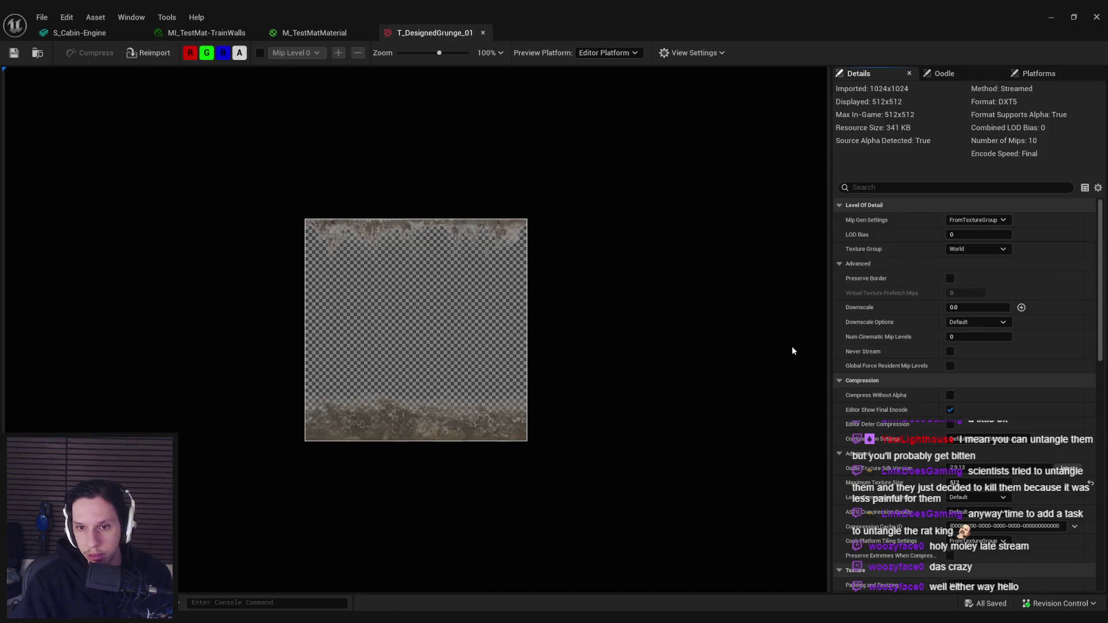
pyautogui.scroll(-5, 924, 421)
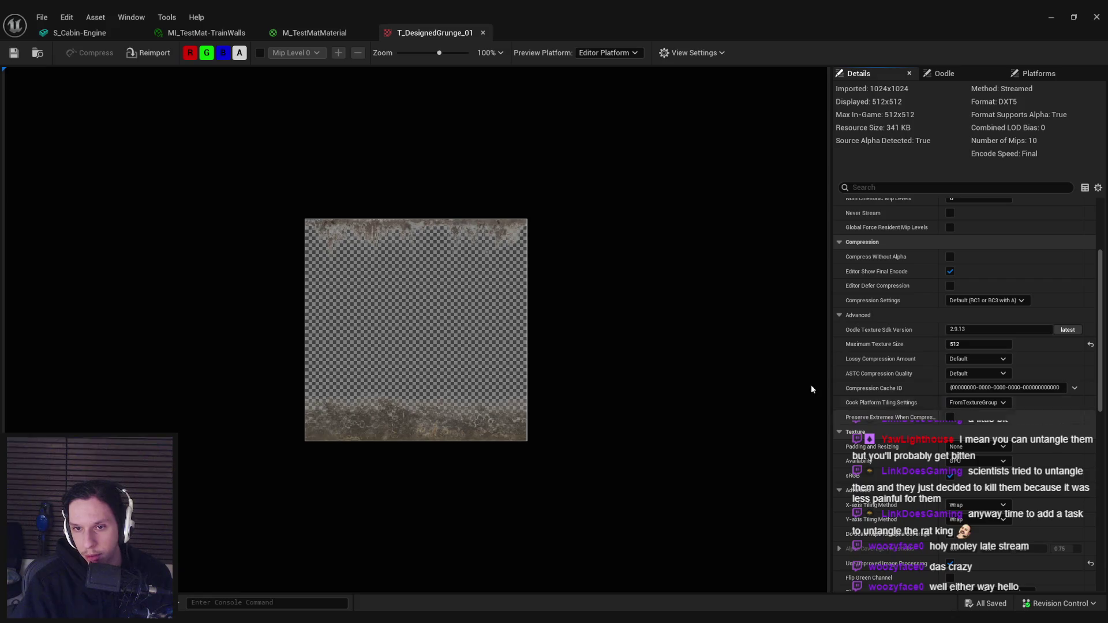
pyautogui.middleClick(428, 33)
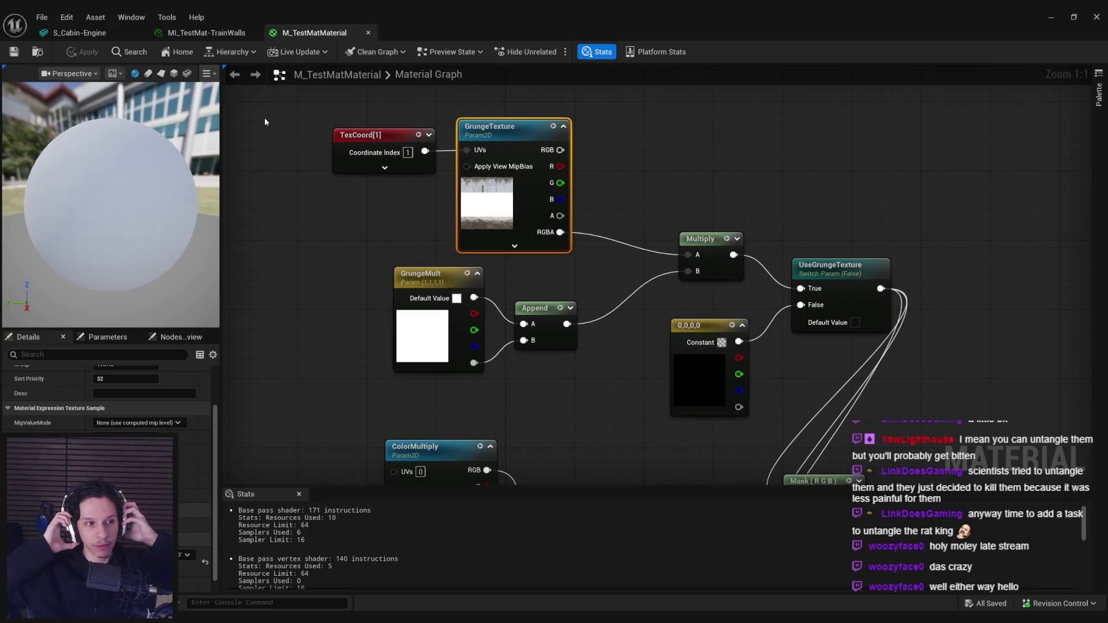
# Check the TexCoord[1] node and the material-wide Details settings, then switch back to Blender
pyautogui.click(352, 229)
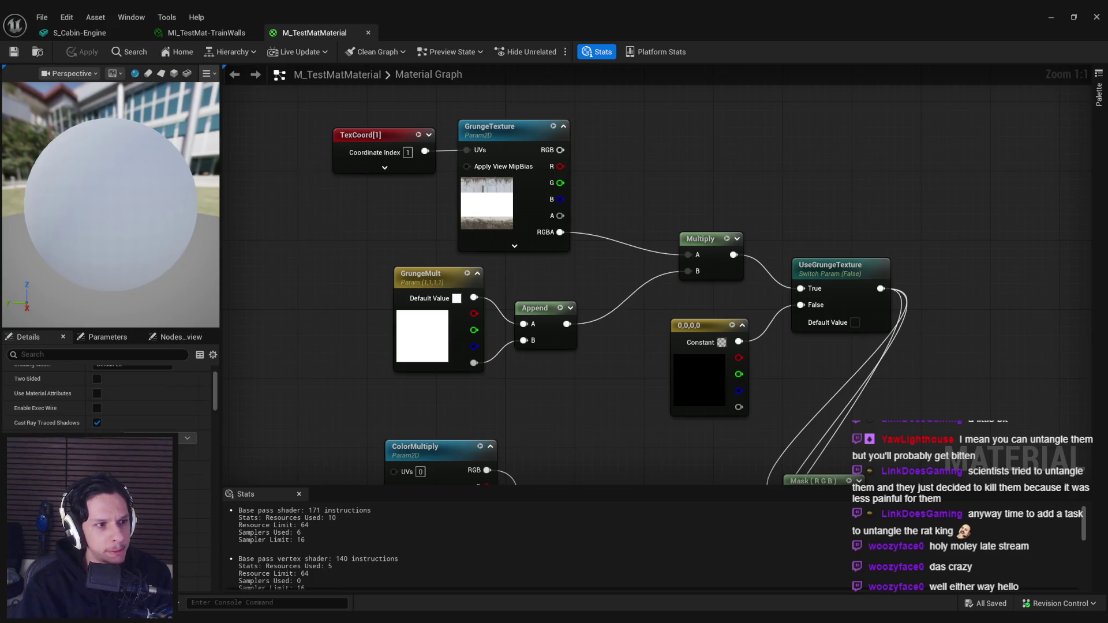
pyautogui.click(407, 152)
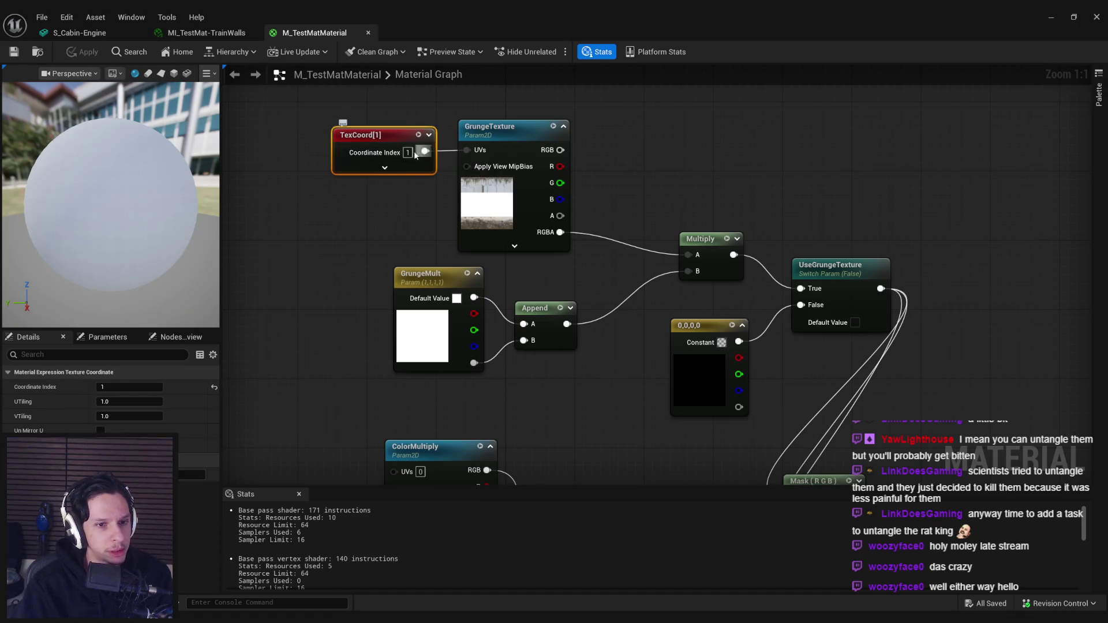
pyautogui.click(265, 352)
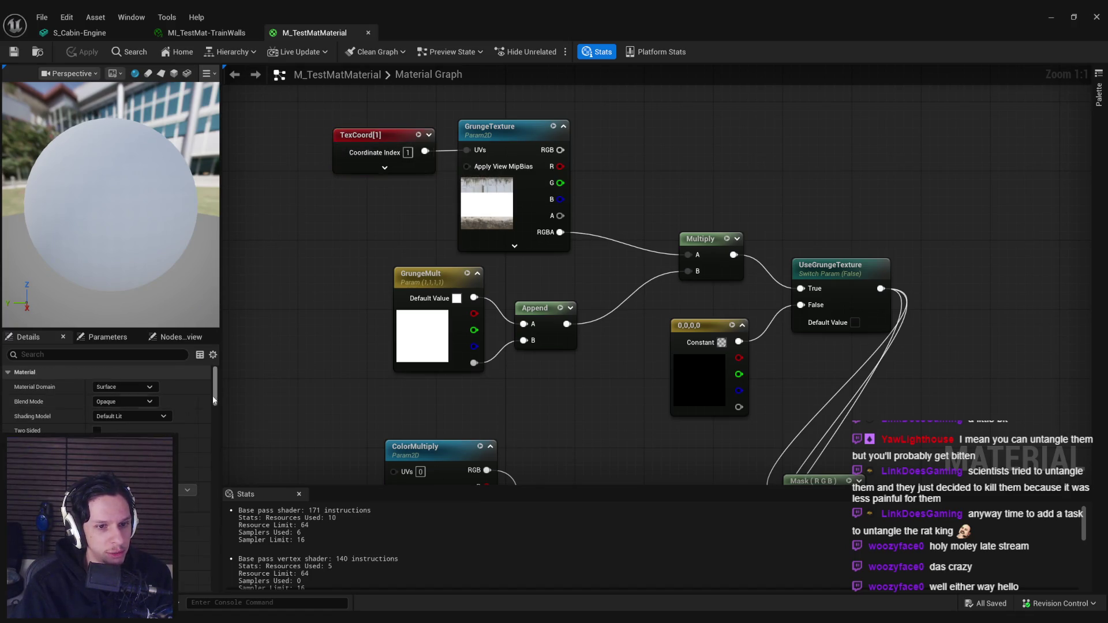
pyautogui.scroll(-5, 209, 404)
pyautogui.scroll(-5, 213, 411)
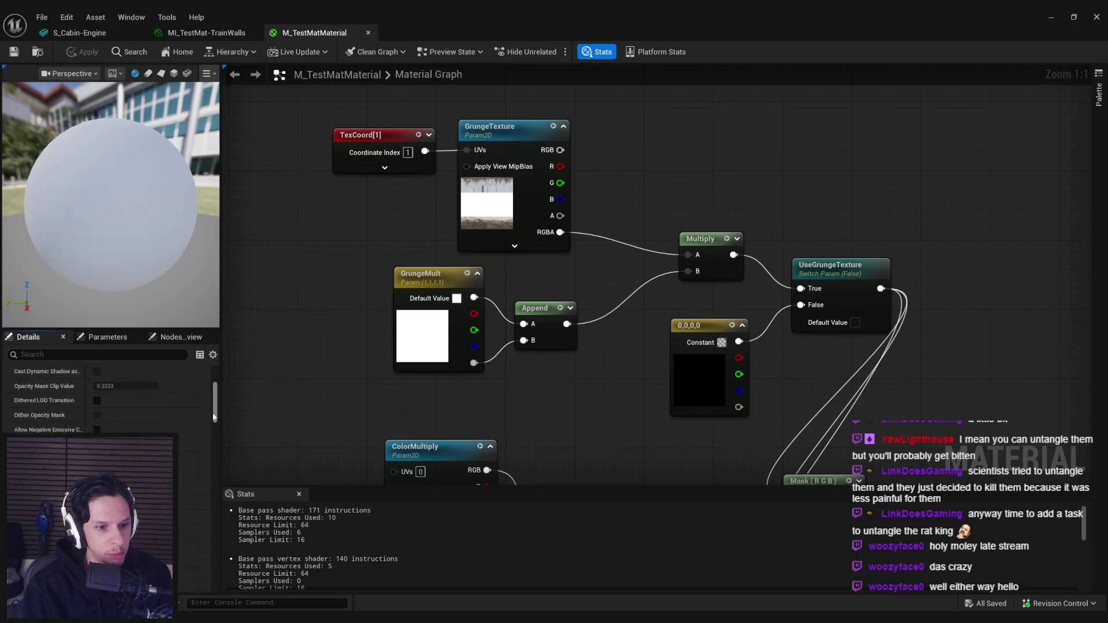
pyautogui.scroll(-2, 214, 420)
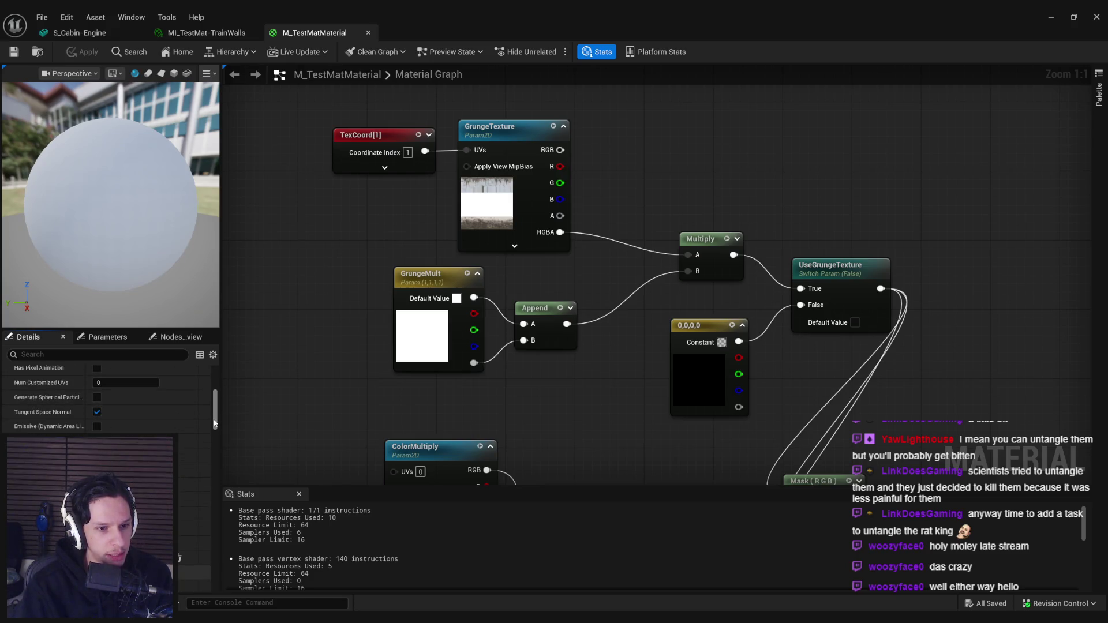
pyautogui.moveTo(213, 423); pyautogui.dragTo(219, 505)
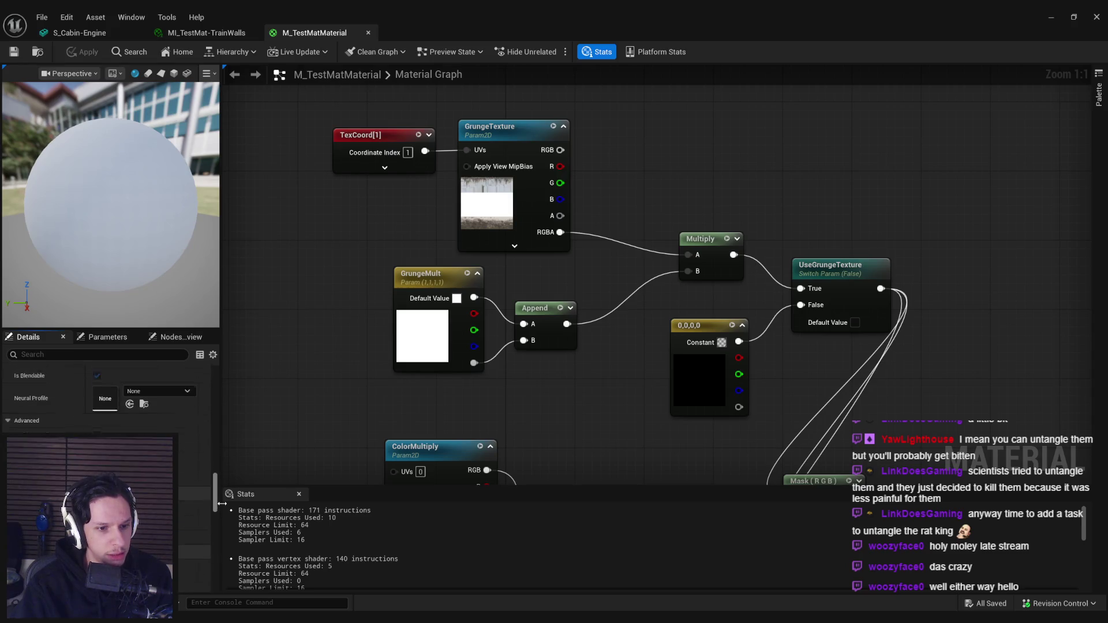
pyautogui.hotkey('alt', 'Tab')
pyautogui.scroll(-5, 628, 377)
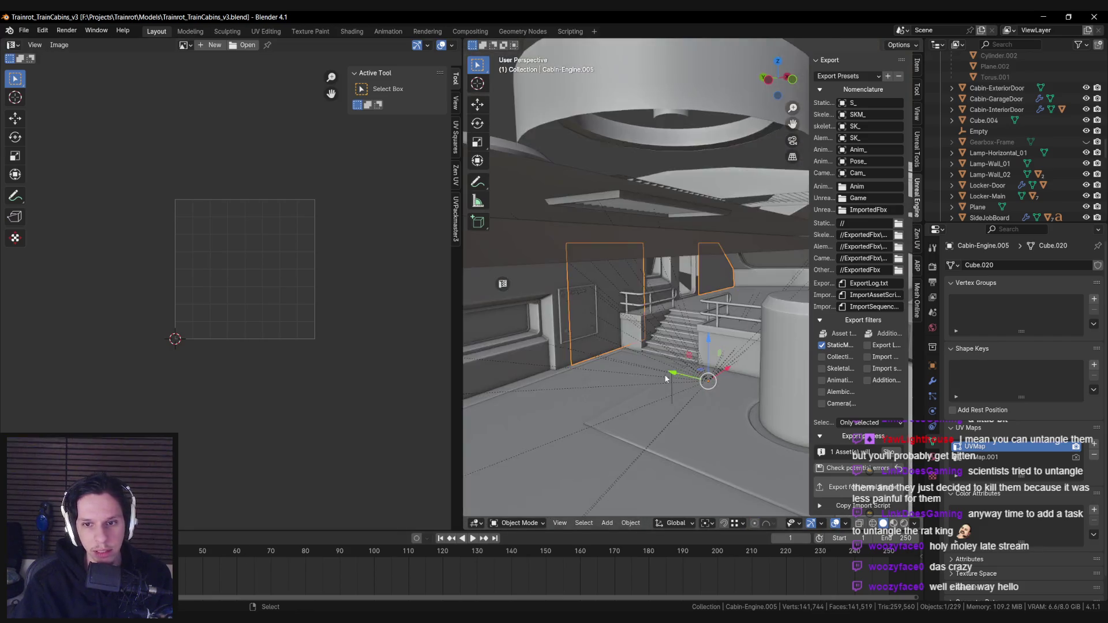
# Select and frame the Cabin-Engine object, then save the Blender file
pyautogui.click(628, 378)
pyautogui.press('g')
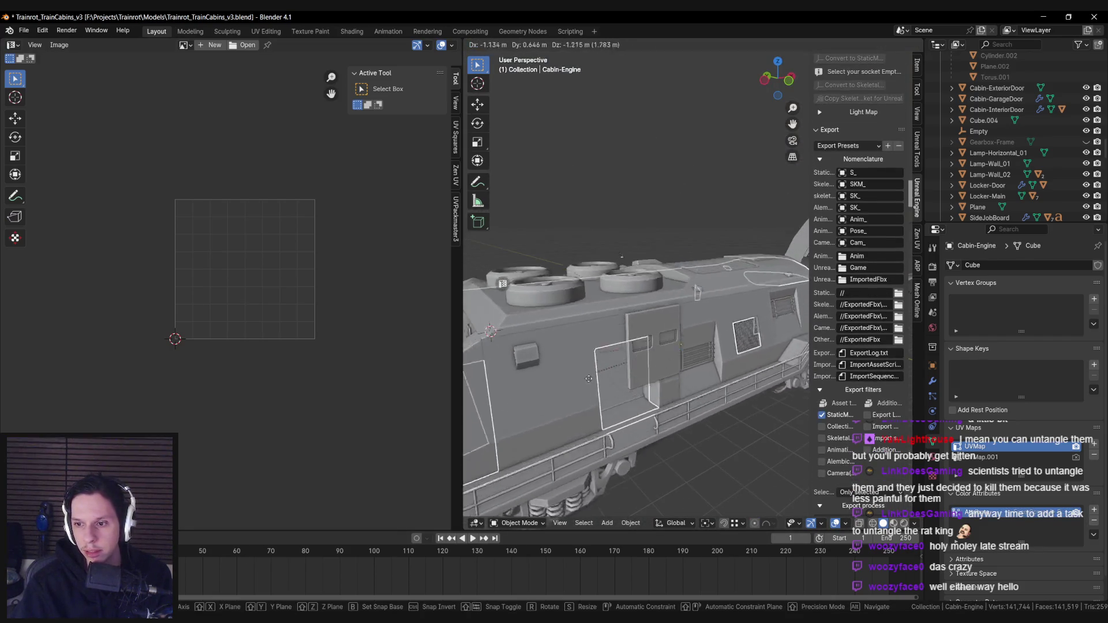
pyautogui.press('Escape')
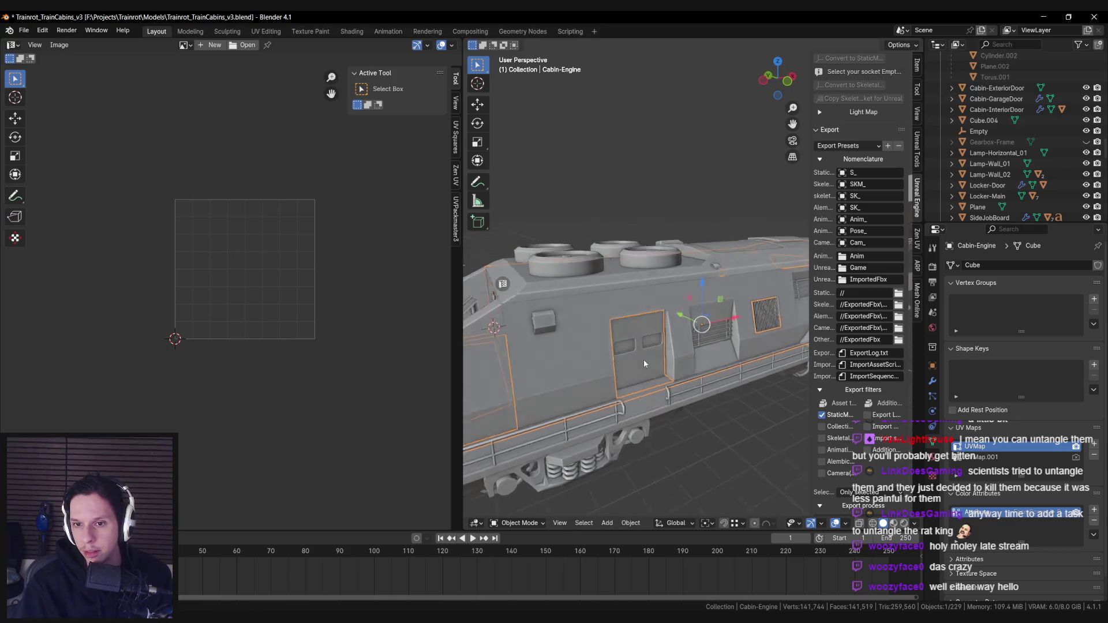
pyautogui.press('KP_Decimal')
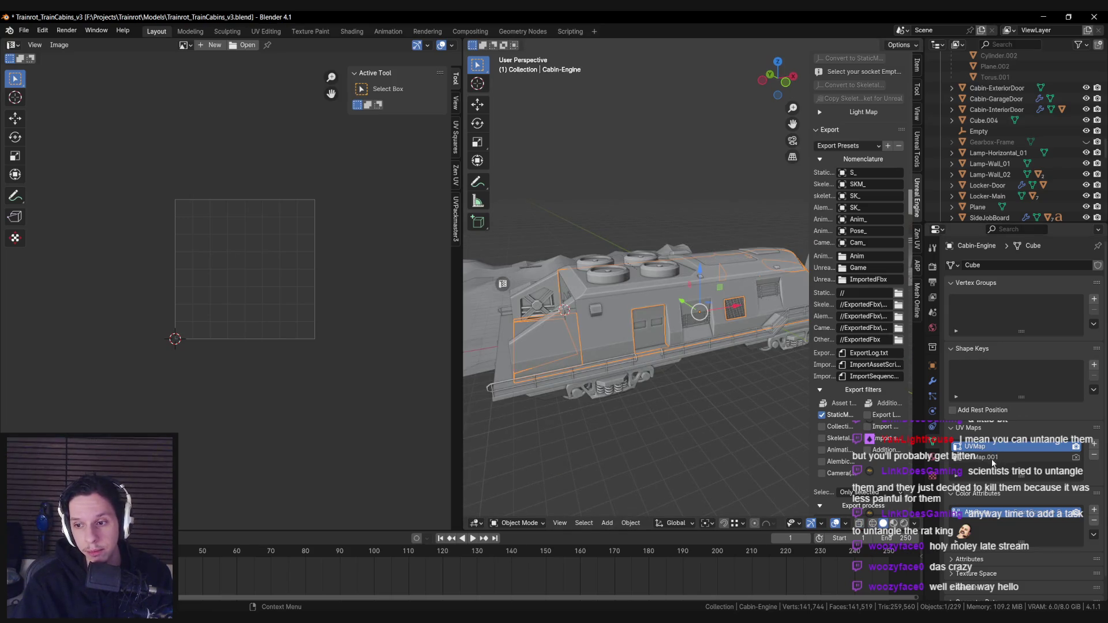
pyautogui.scroll(10, 631, 327)
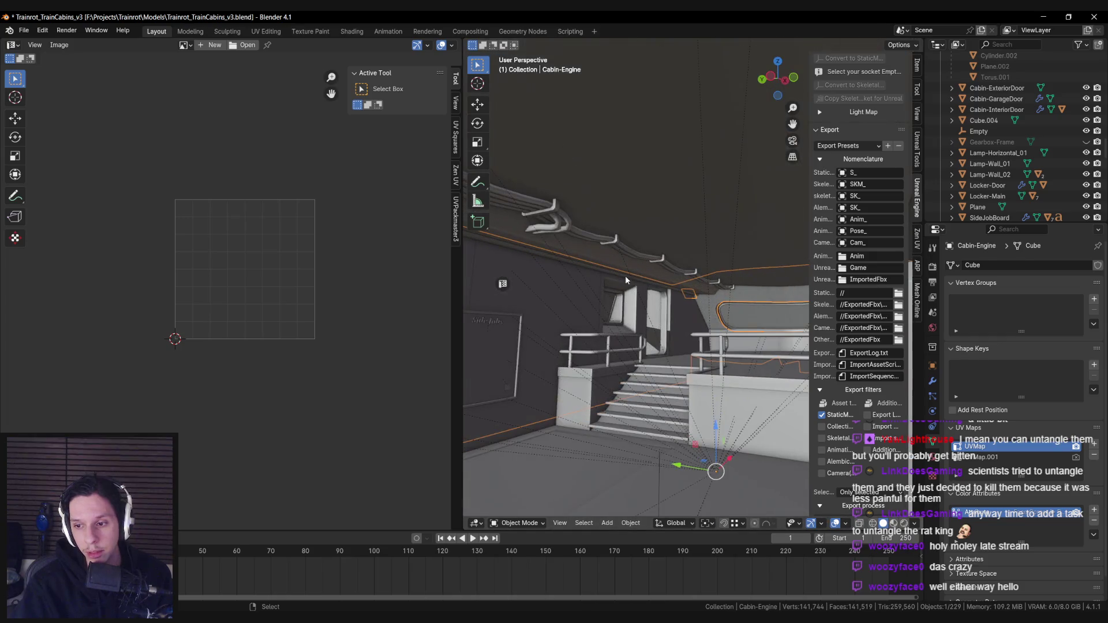
pyautogui.scroll(3, 668, 361)
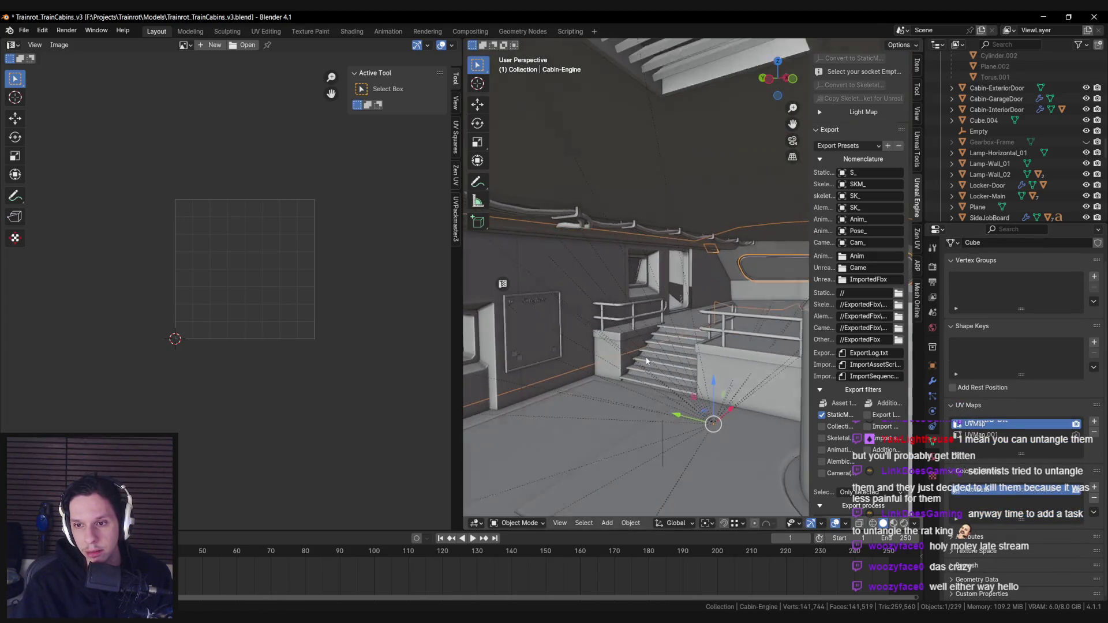
pyautogui.hotkey('ctrl', 's')
# Turn off Generate LightmapUVs in the Unreal Engine export's Misc light map options
pyautogui.scroll(12, 853, 389)
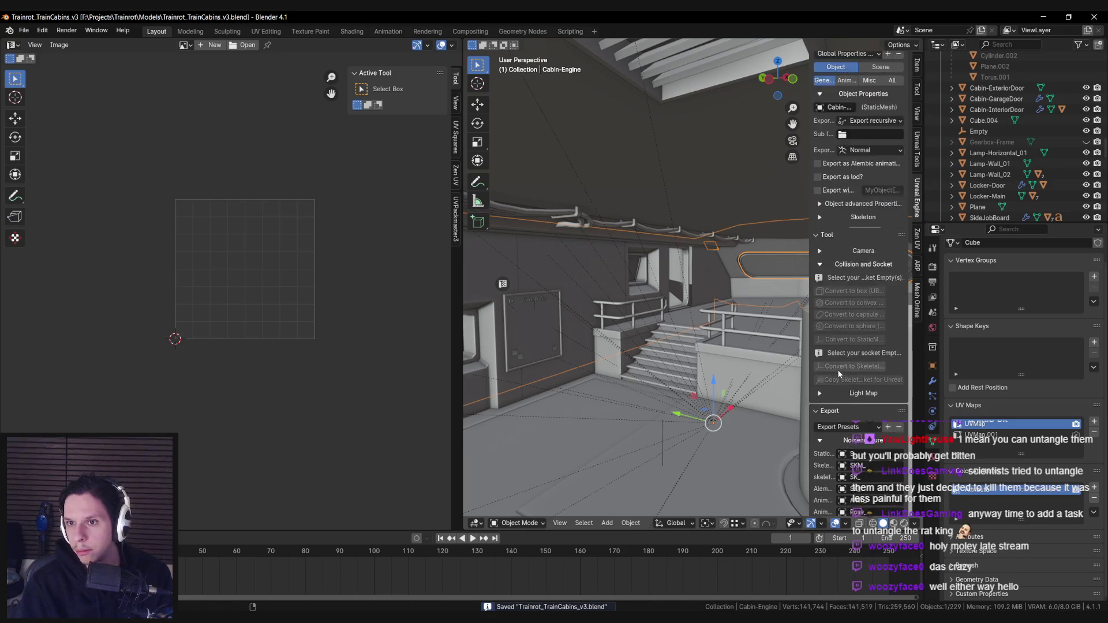
pyautogui.click(840, 273)
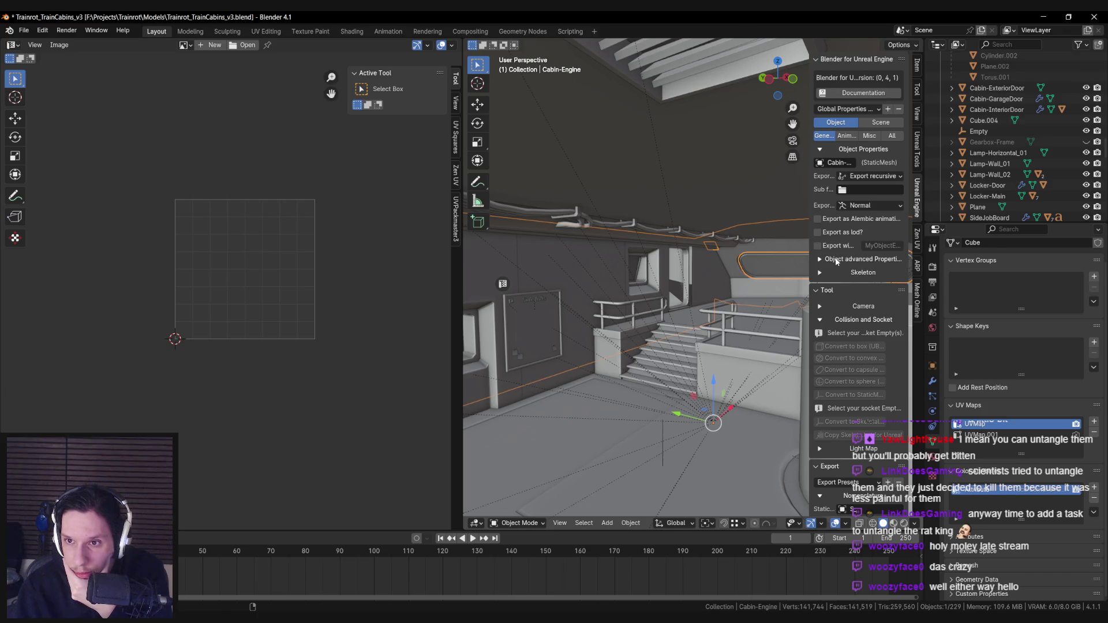
pyautogui.click(871, 136)
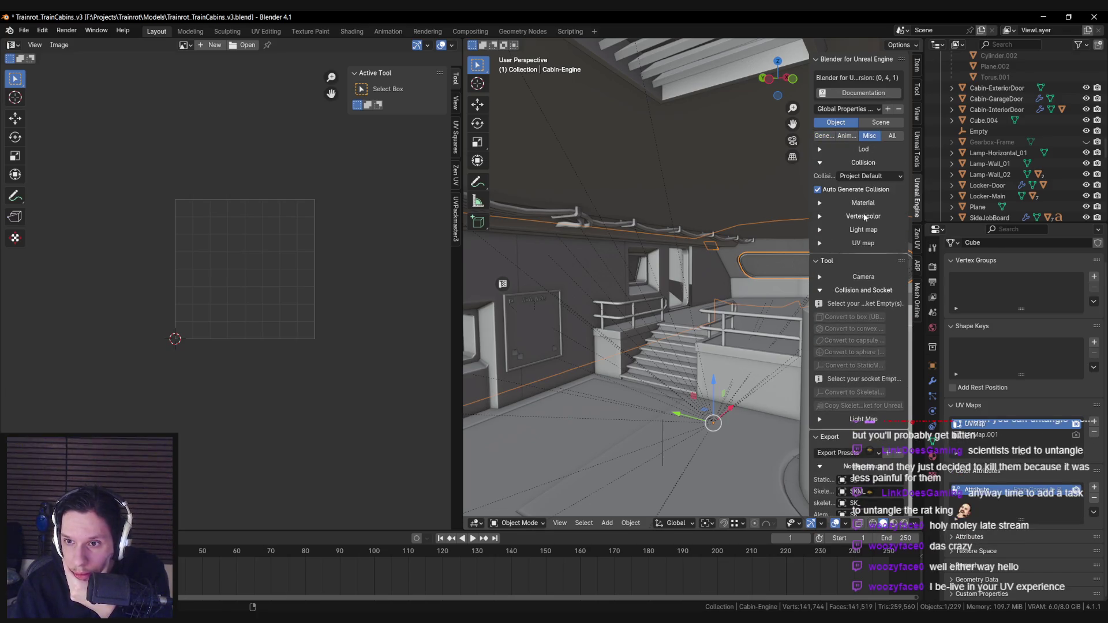
pyautogui.click(862, 244)
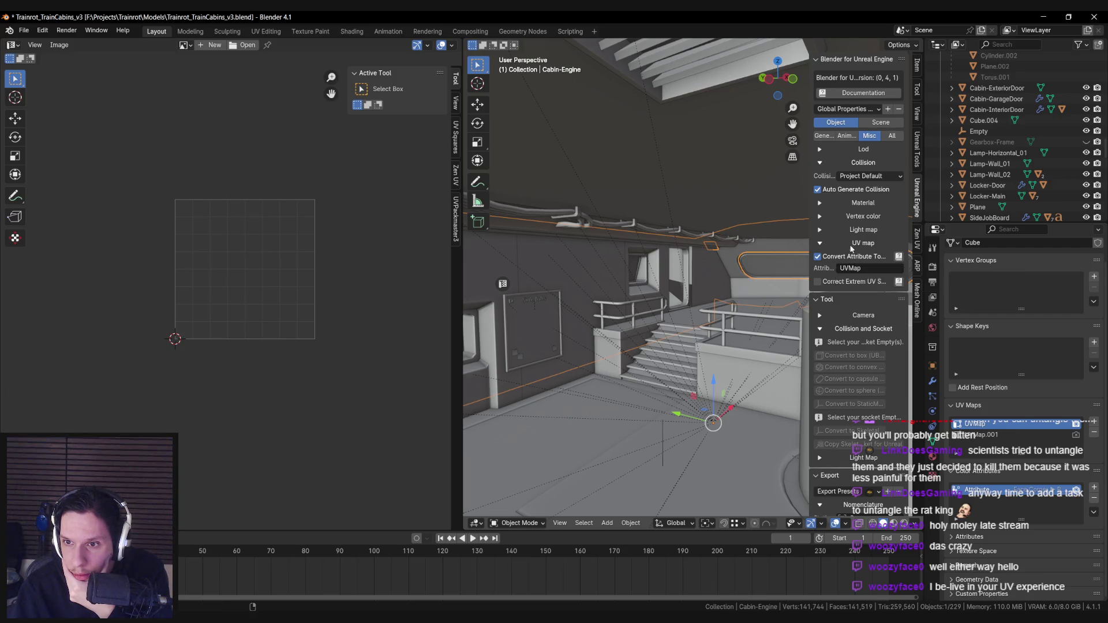
pyautogui.click(851, 243)
pyautogui.click(853, 230)
pyautogui.click(860, 245)
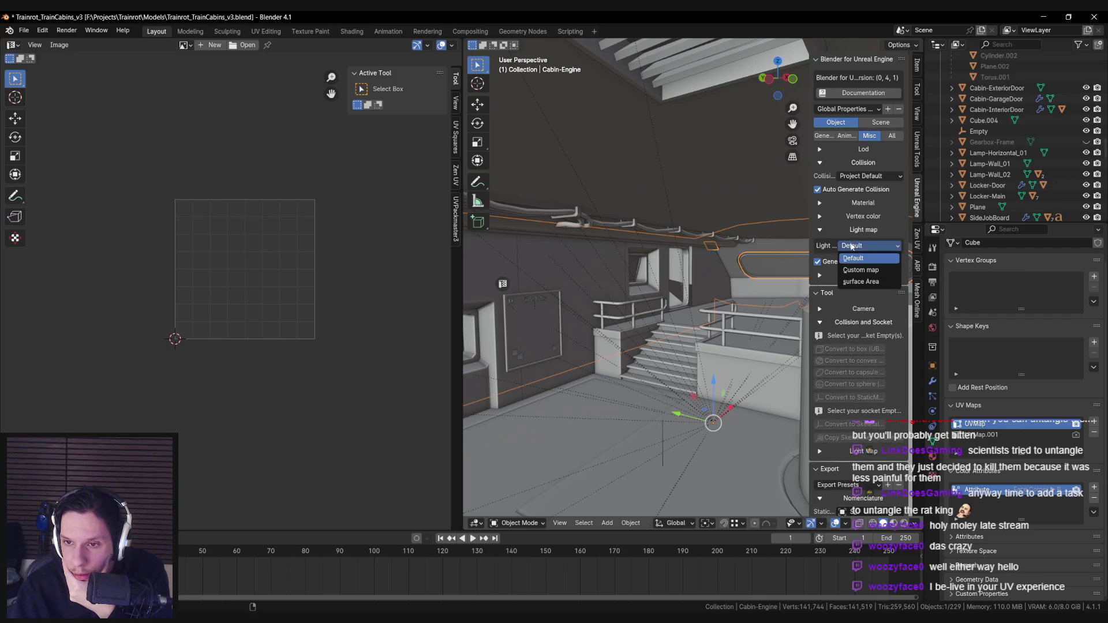
pyautogui.click(846, 262)
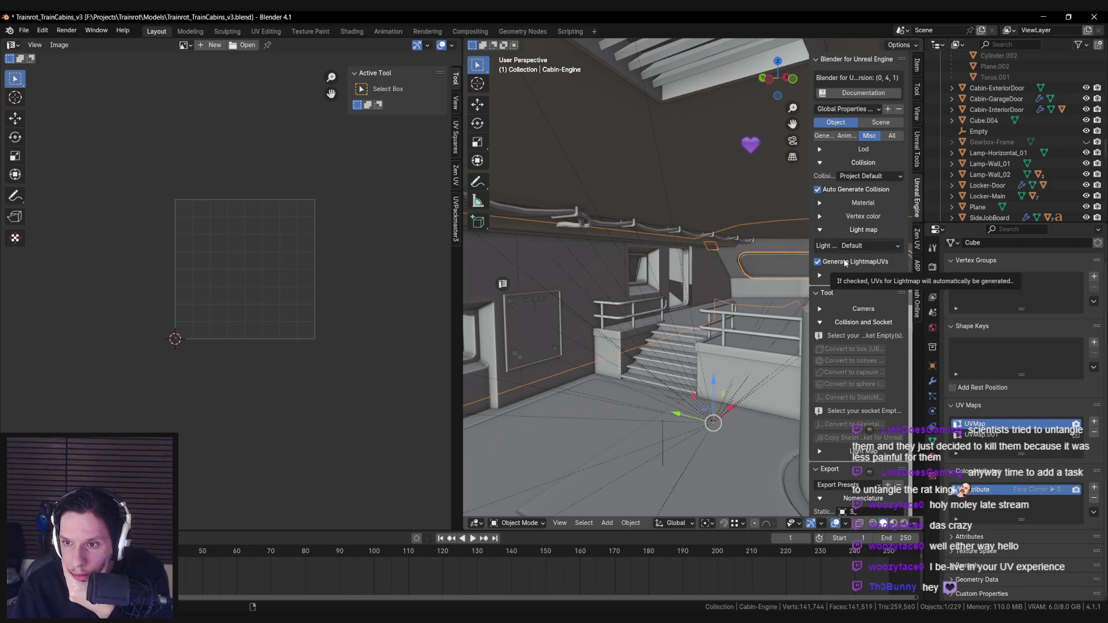
pyautogui.click(846, 262)
pyautogui.click(860, 230)
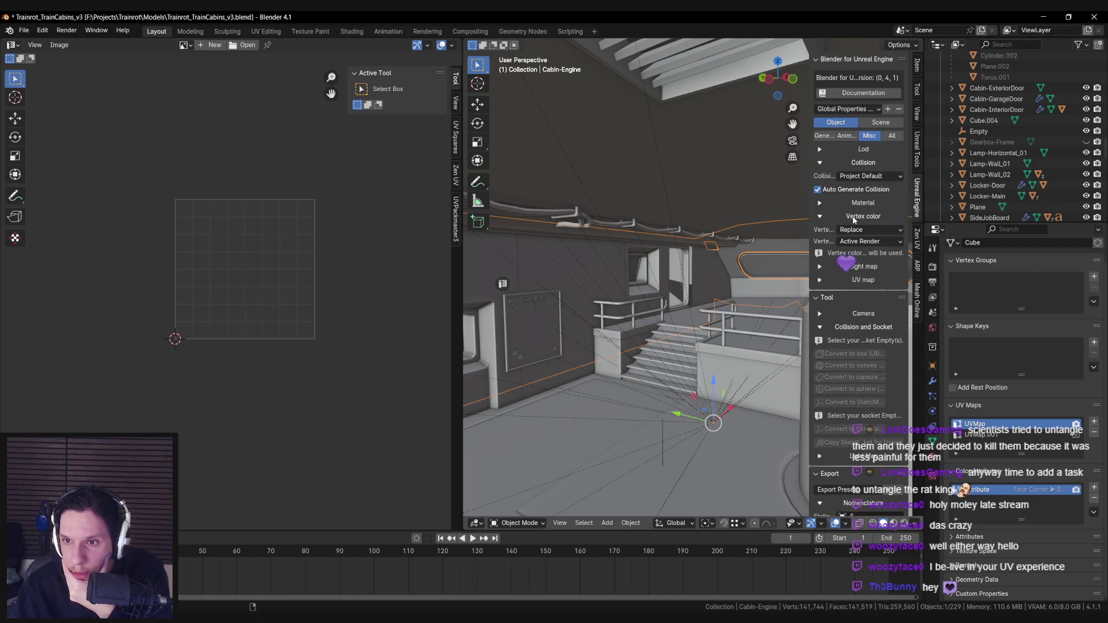
pyautogui.click(854, 203)
pyautogui.click(854, 204)
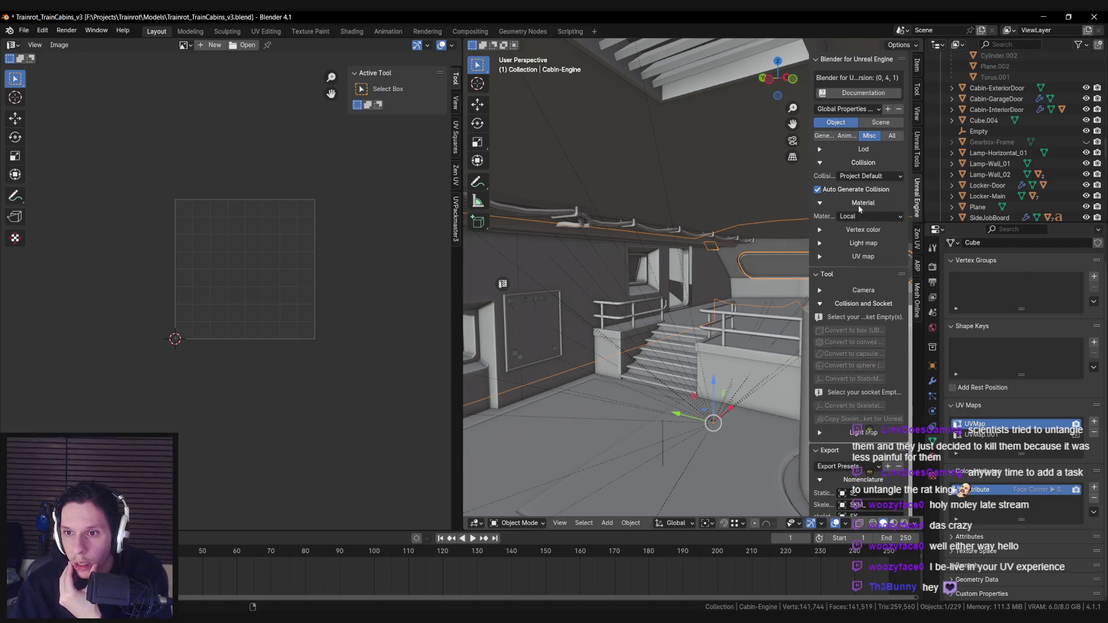
# Review the general object export and light map tool options, then return to Unreal
pyautogui.click(889, 136)
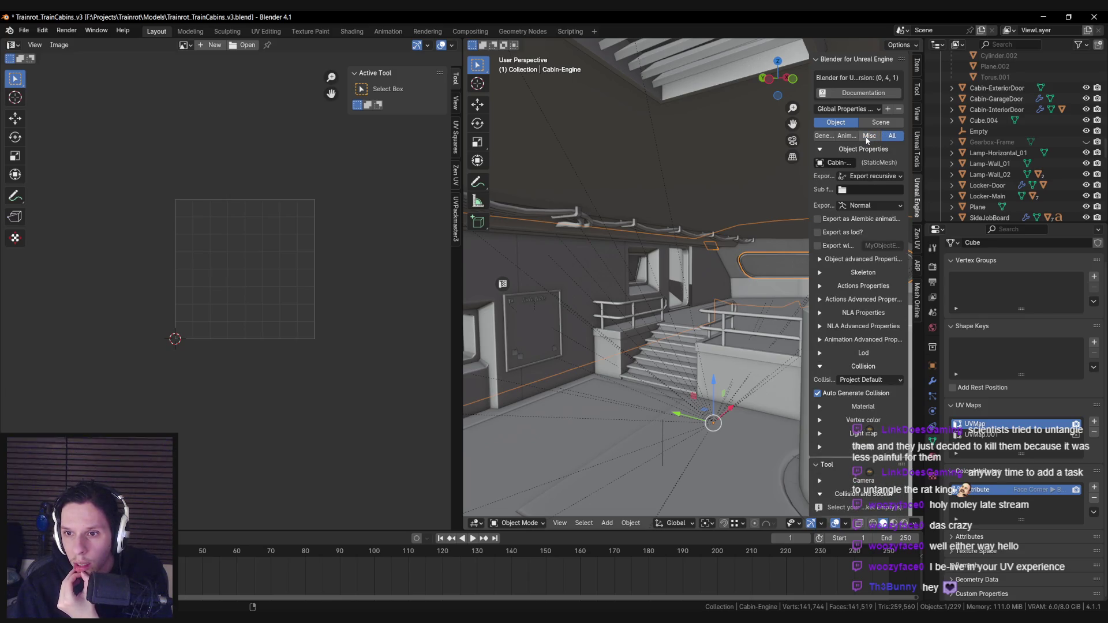
pyautogui.click(821, 138)
pyautogui.scroll(-8, 840, 312)
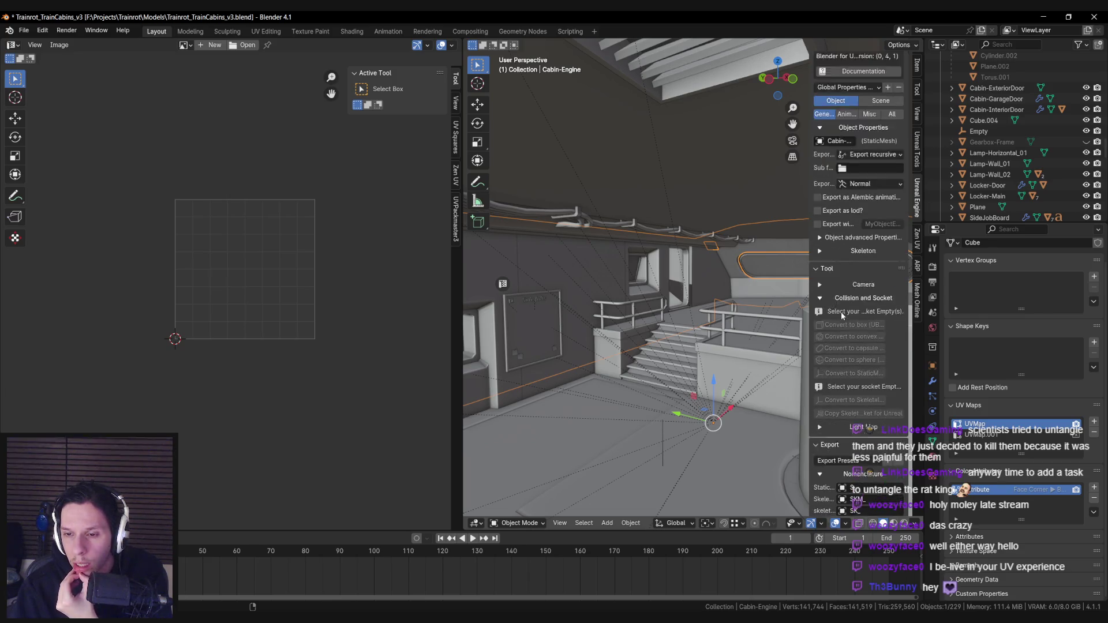
pyautogui.click(855, 233)
pyautogui.click(855, 233)
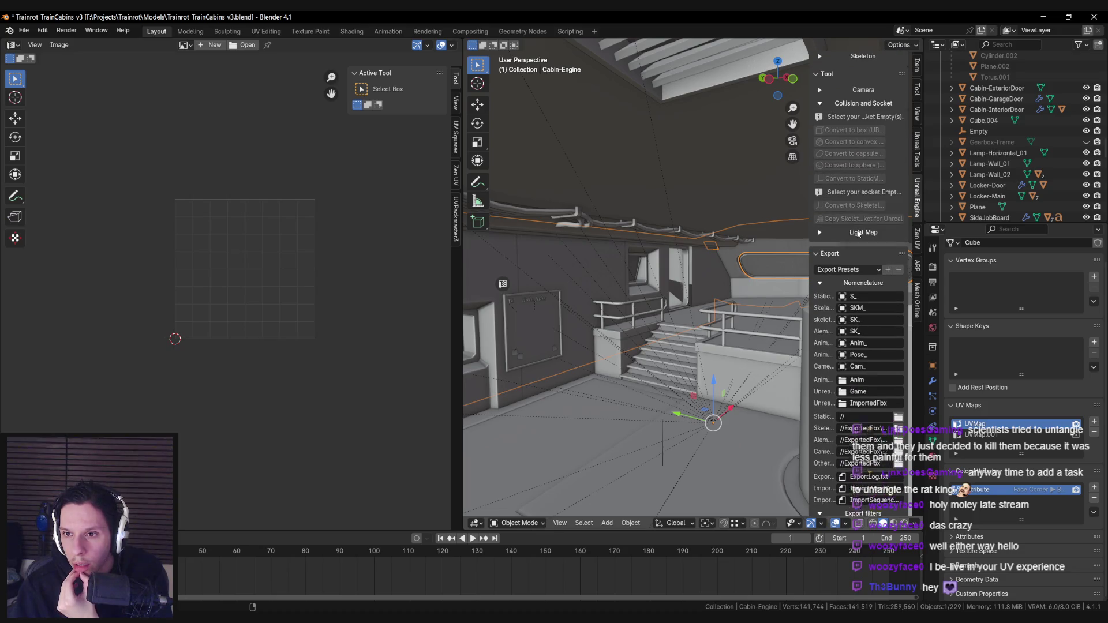
pyautogui.scroll(-5, 847, 309)
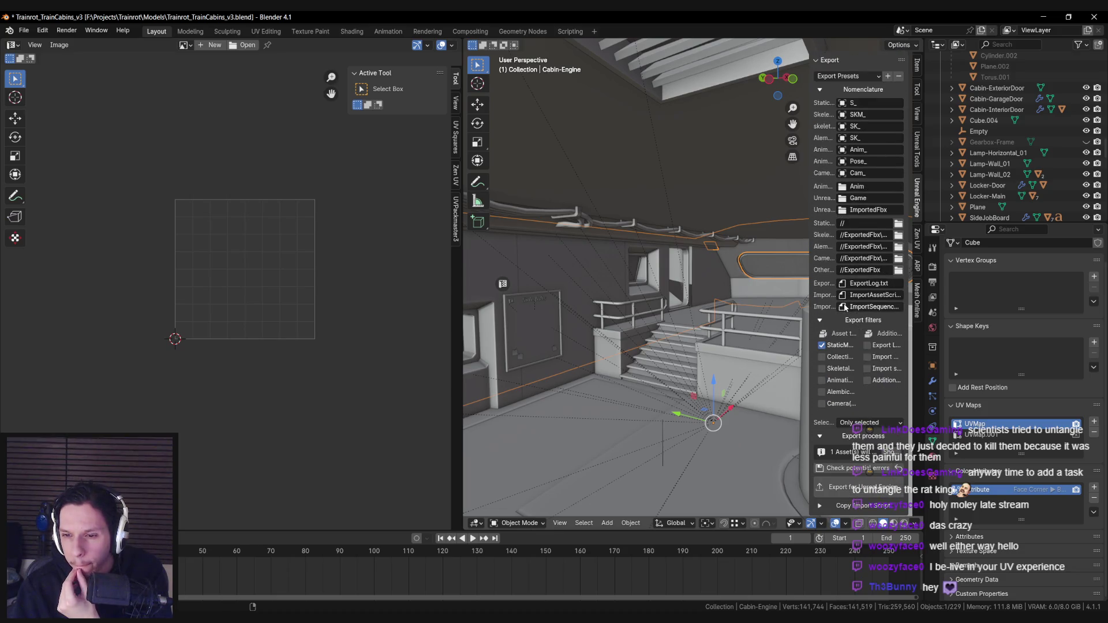
pyautogui.press('KP_Decimal')
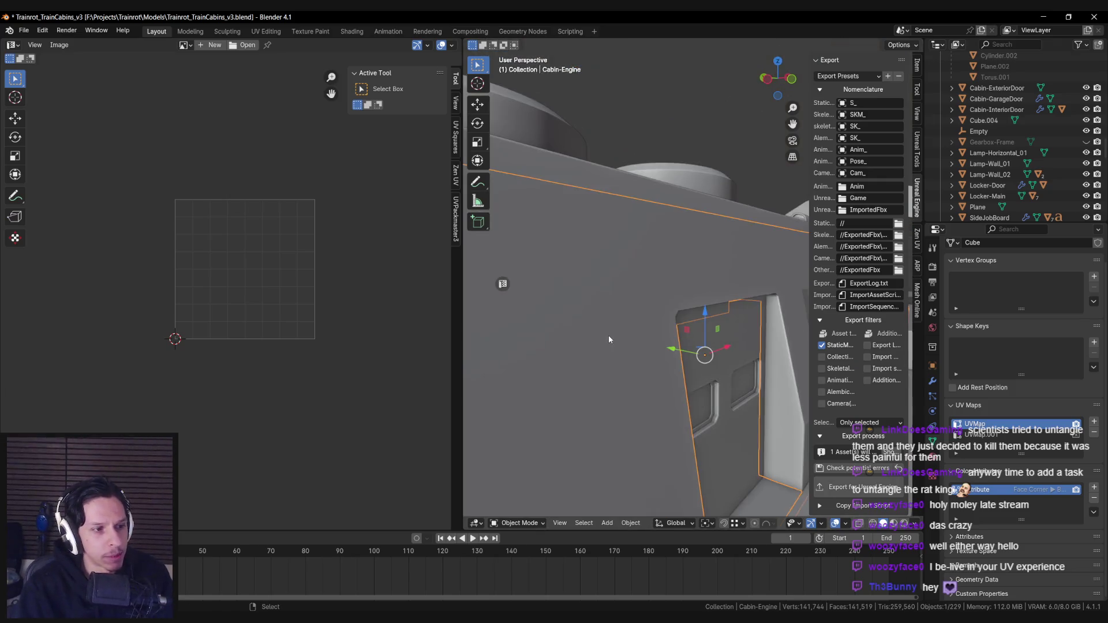
pyautogui.scroll(-6, 608, 339)
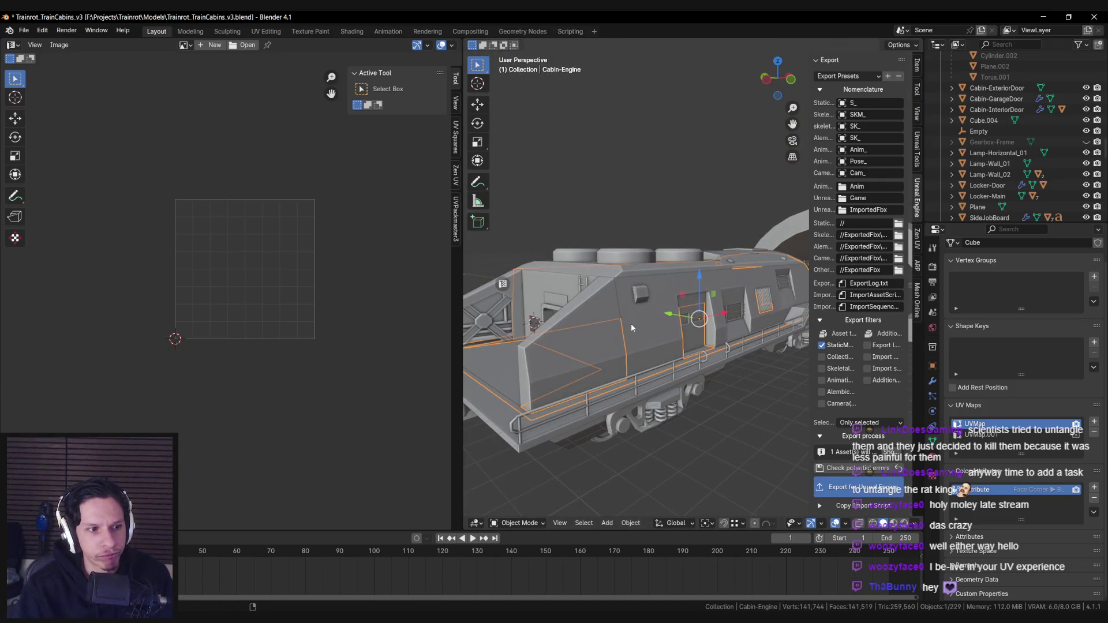
pyautogui.scroll(8, 632, 324)
pyautogui.scroll(-3, 631, 324)
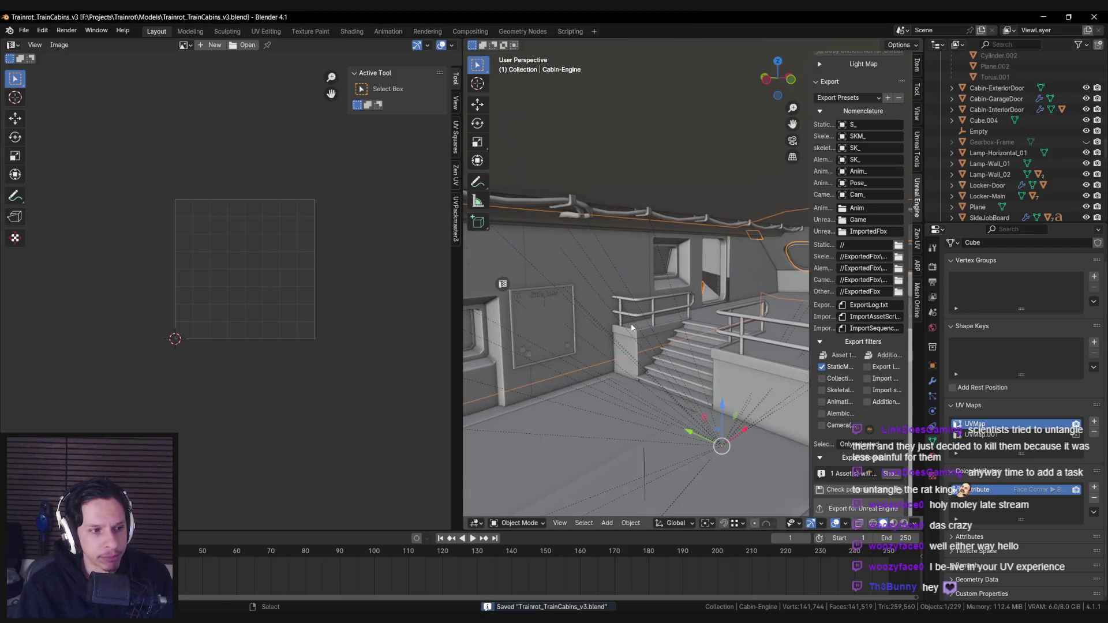
pyautogui.hotkey('alt', 'Tab')
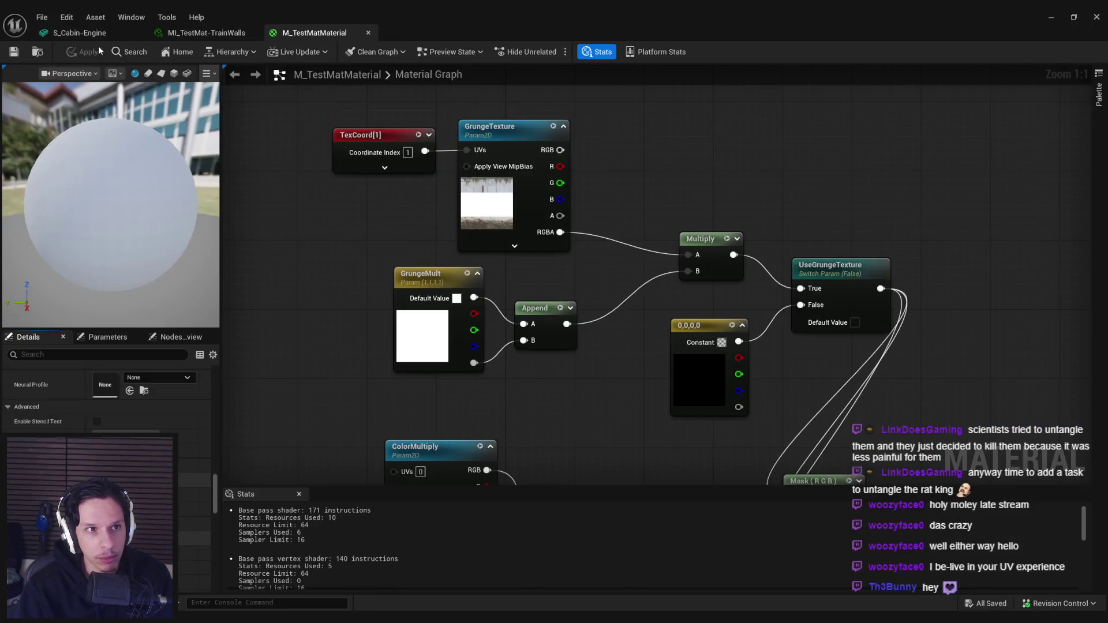
# Reimport the updated S_Cabin-Engine mesh and move the view toward the orange railing
pyautogui.click(95, 33)
pyautogui.click(96, 51)
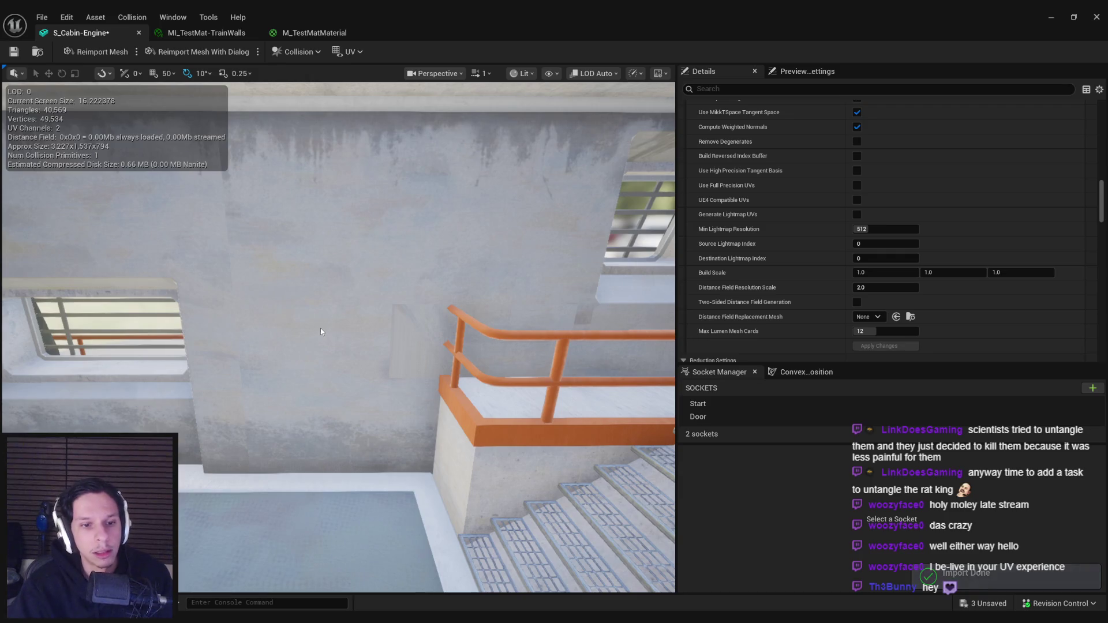
pyautogui.moveTo(320, 328)
pyautogui.mouseDown()
pyautogui.moveTo(340, 259)
pyautogui.moveTo(494, 371)
pyautogui.mouseUp()
pyautogui.moveTo(1101, 213)
pyautogui.mouseDown()
pyautogui.moveTo(1101, 241)
pyautogui.moveTo(1101, 116)
pyautogui.mouseUp()
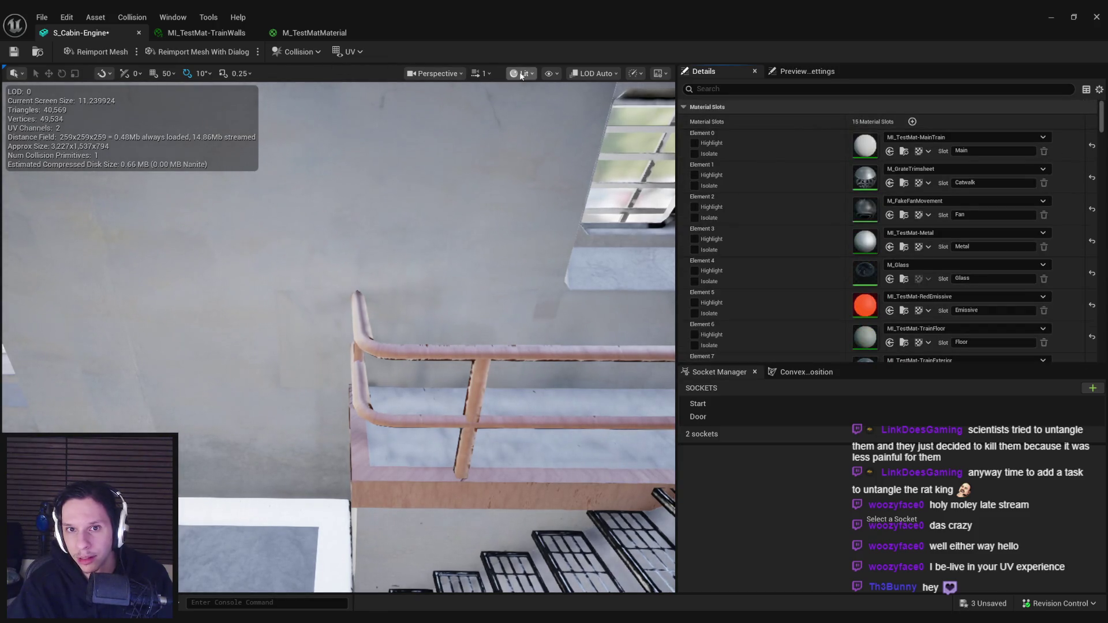
# Compare the mesh's UV Channel 1 and UV Channel 0 layouts, then hide the overlay
pyautogui.click(352, 52)
pyautogui.click(352, 102)
pyautogui.click(353, 53)
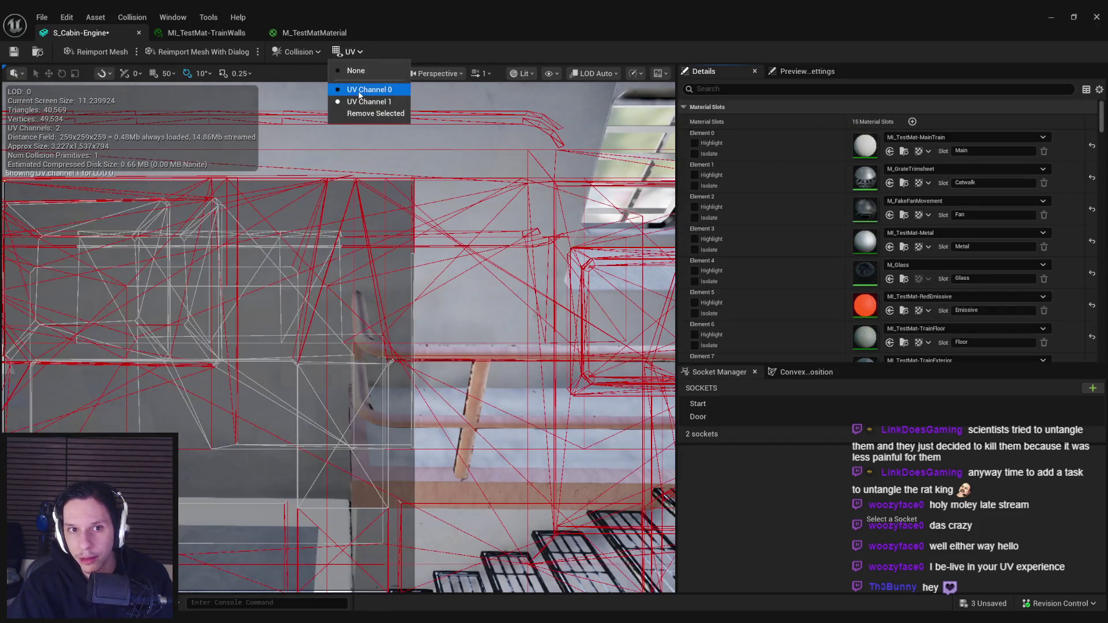
pyautogui.click(367, 90)
pyautogui.click(352, 54)
pyautogui.click(356, 71)
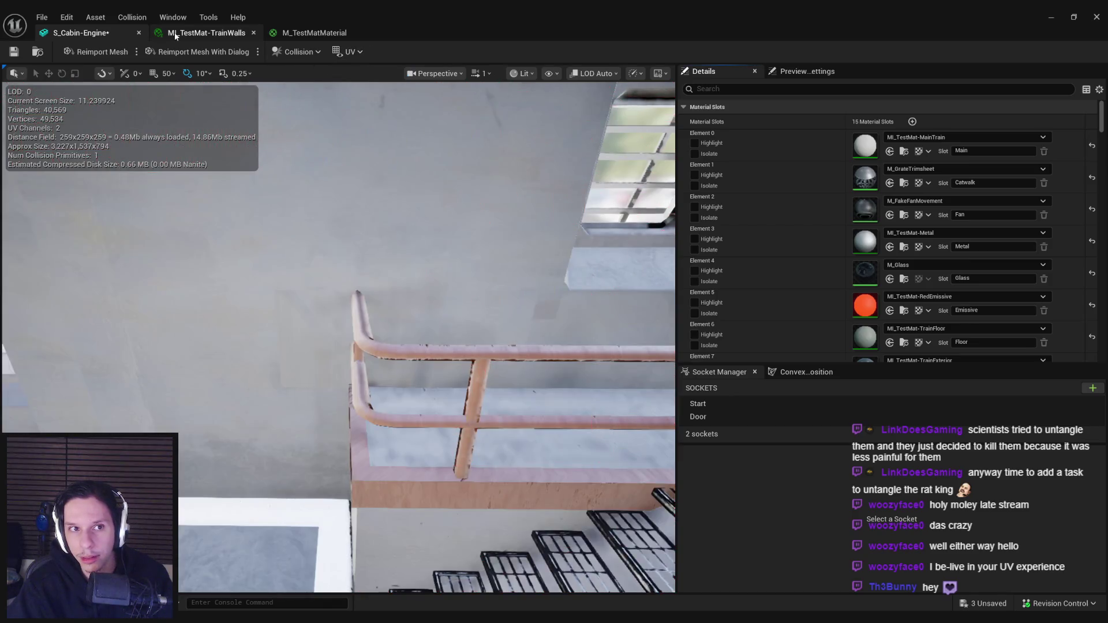
pyautogui.click(206, 33)
pyautogui.click(295, 33)
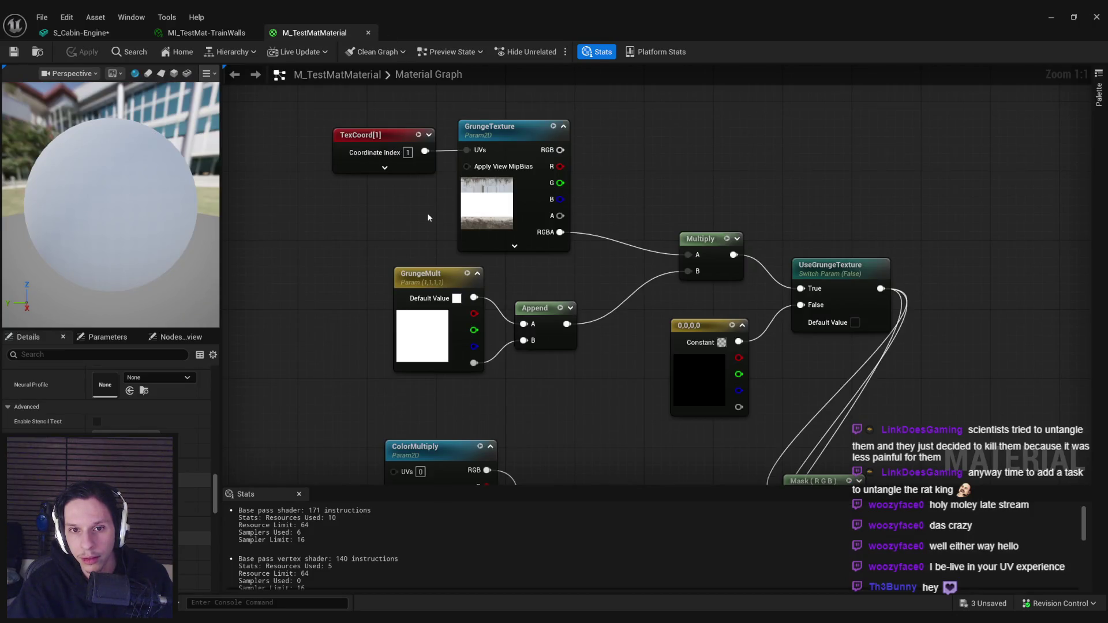
# Reconnect TexCoord[1] to the GrungeTexture UVs input and apply the material
pyautogui.click(479, 207)
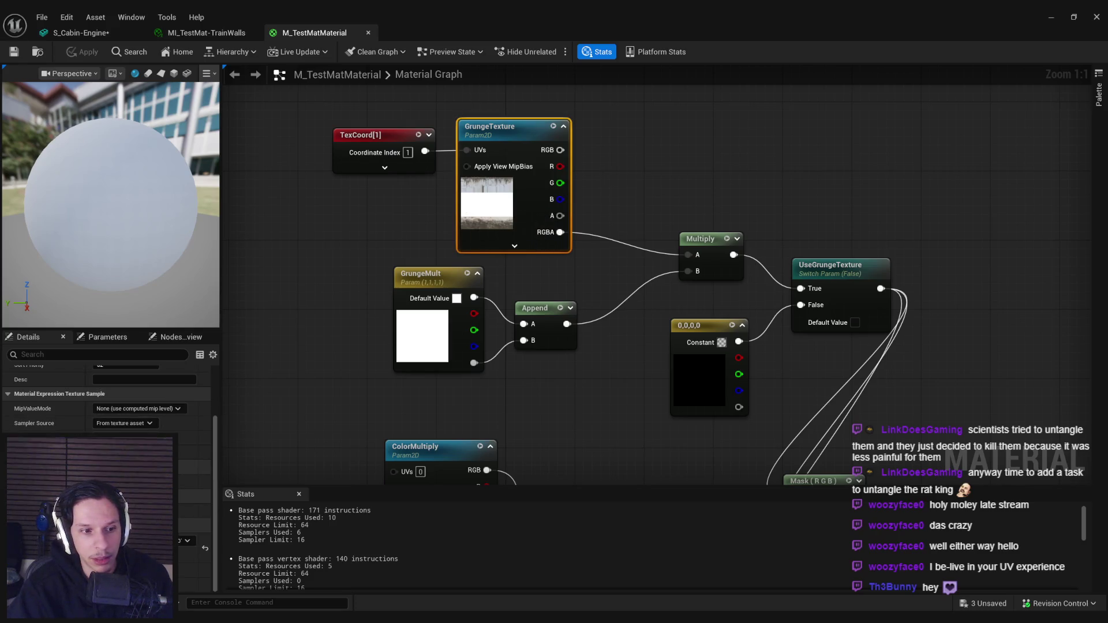
pyautogui.moveTo(466, 150); pyautogui.dragTo(384, 203)
pyautogui.click(384, 203)
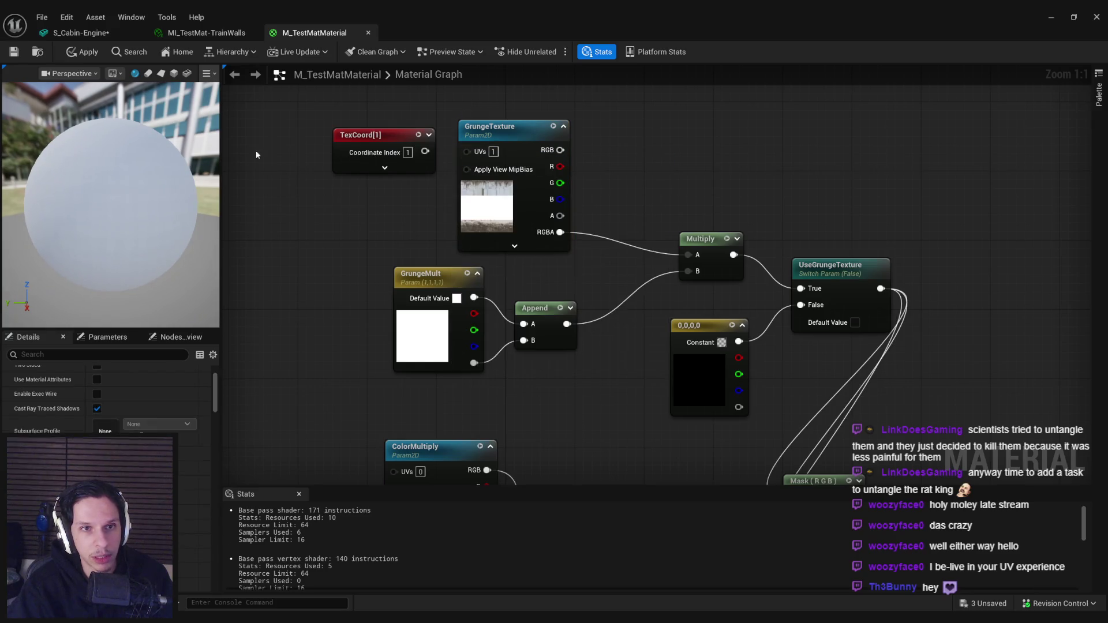
pyautogui.click(79, 33)
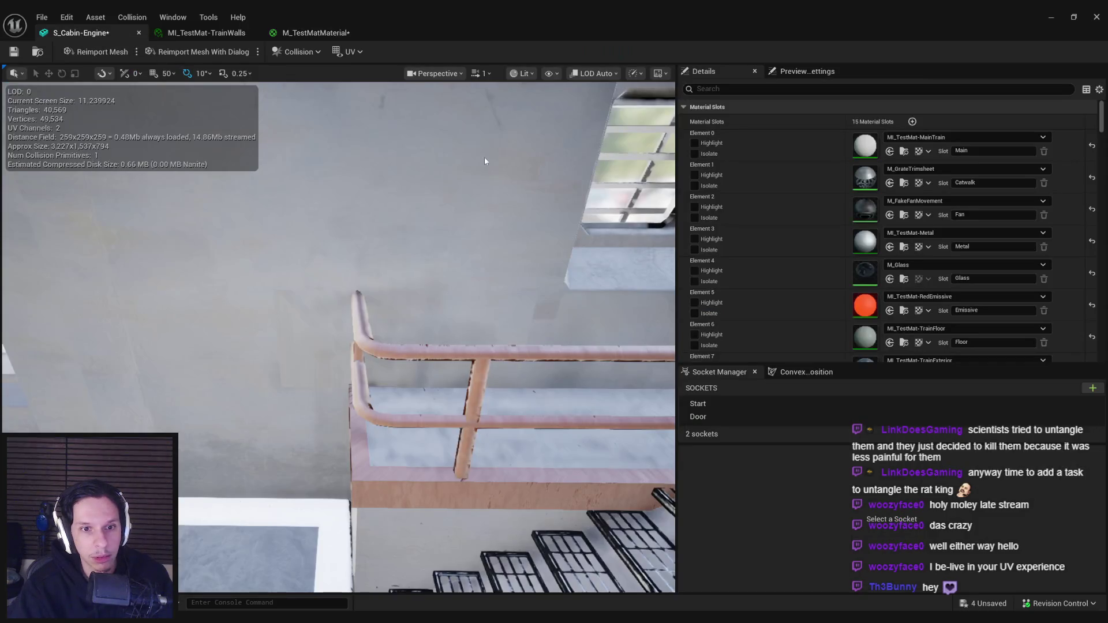
pyautogui.click(329, 34)
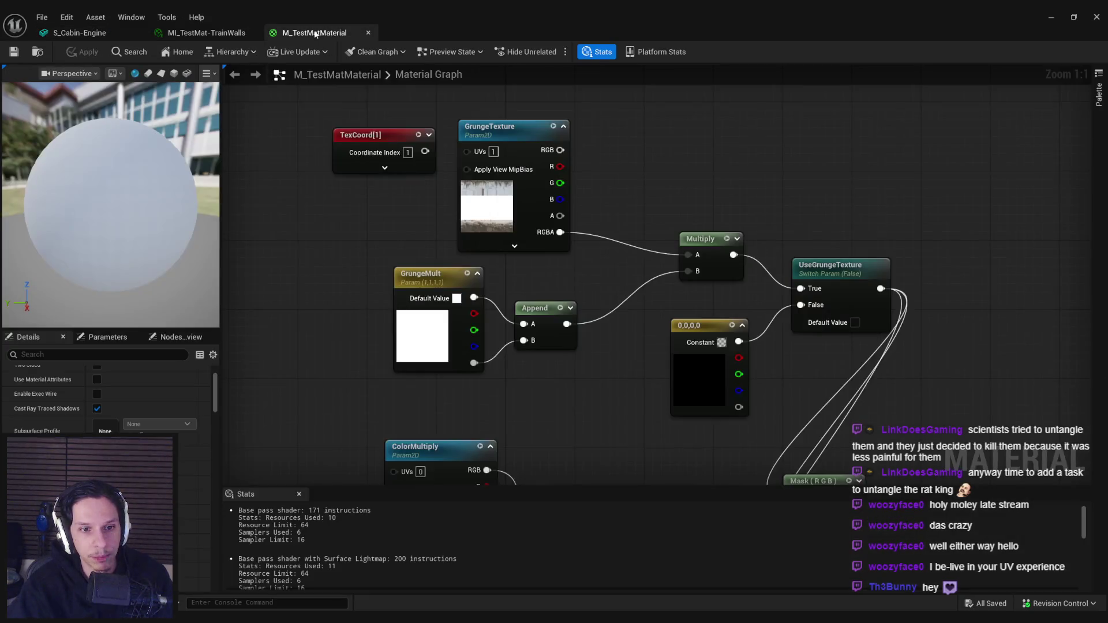
pyautogui.moveTo(444, 157); pyautogui.dragTo(467, 150)
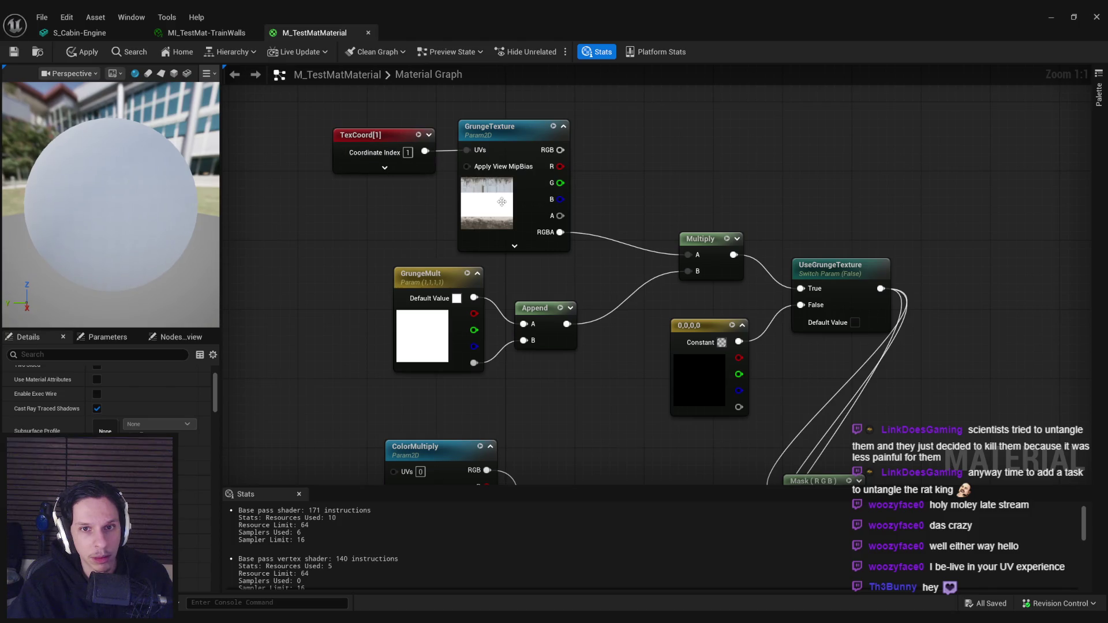
pyautogui.click(85, 52)
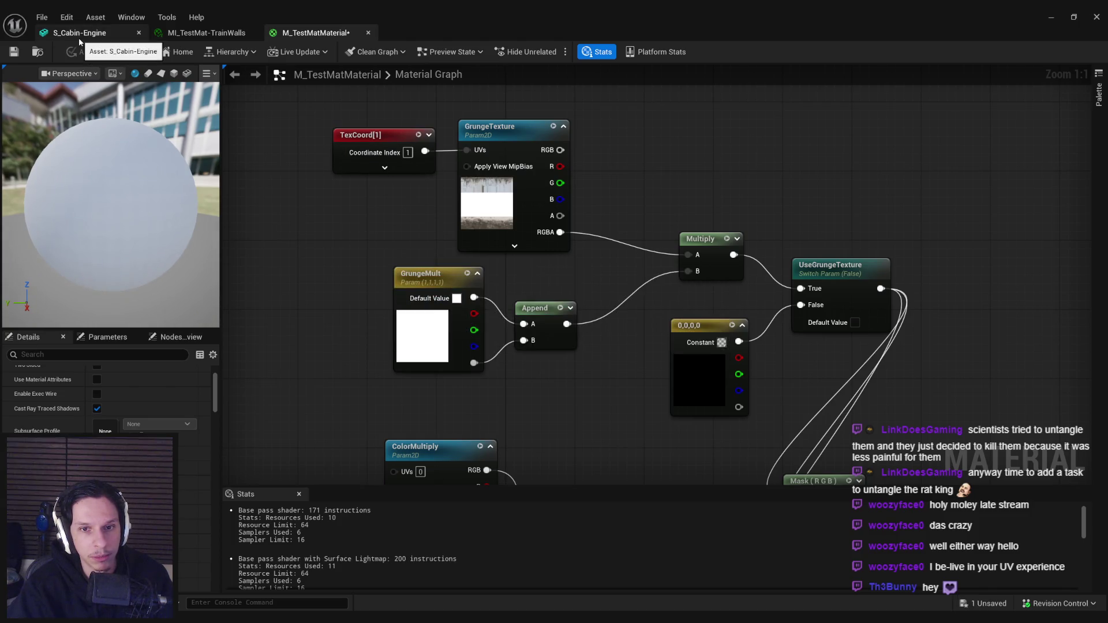
# Preview S_Cabin-Engine in Unlit then Lit shading to check the grunge result
pyautogui.click(79, 36)
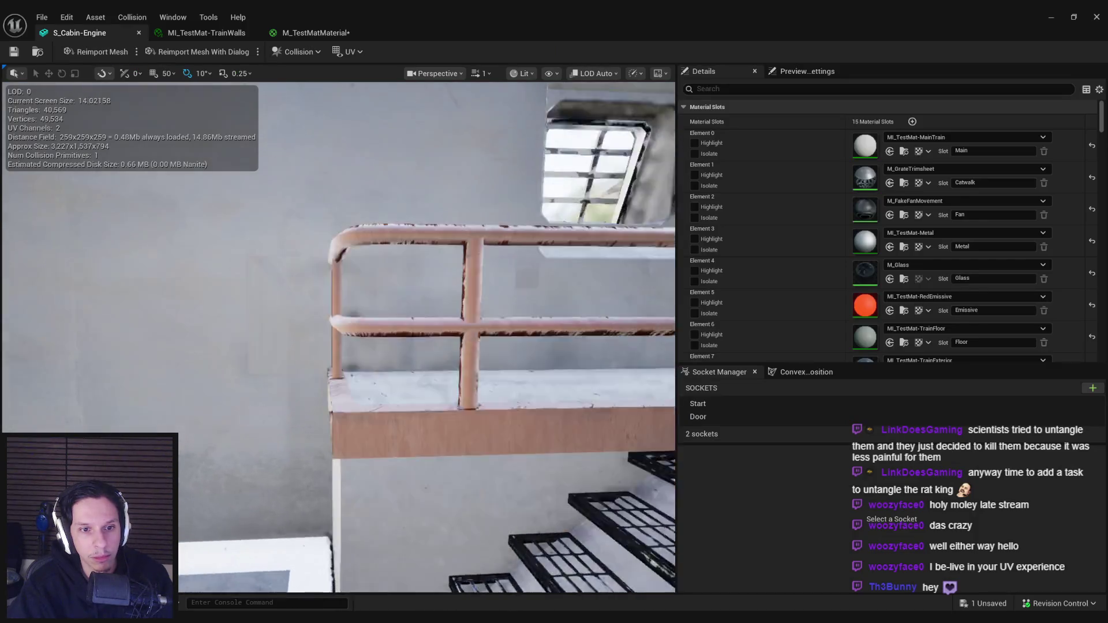
pyautogui.click(523, 73)
pyautogui.click(534, 127)
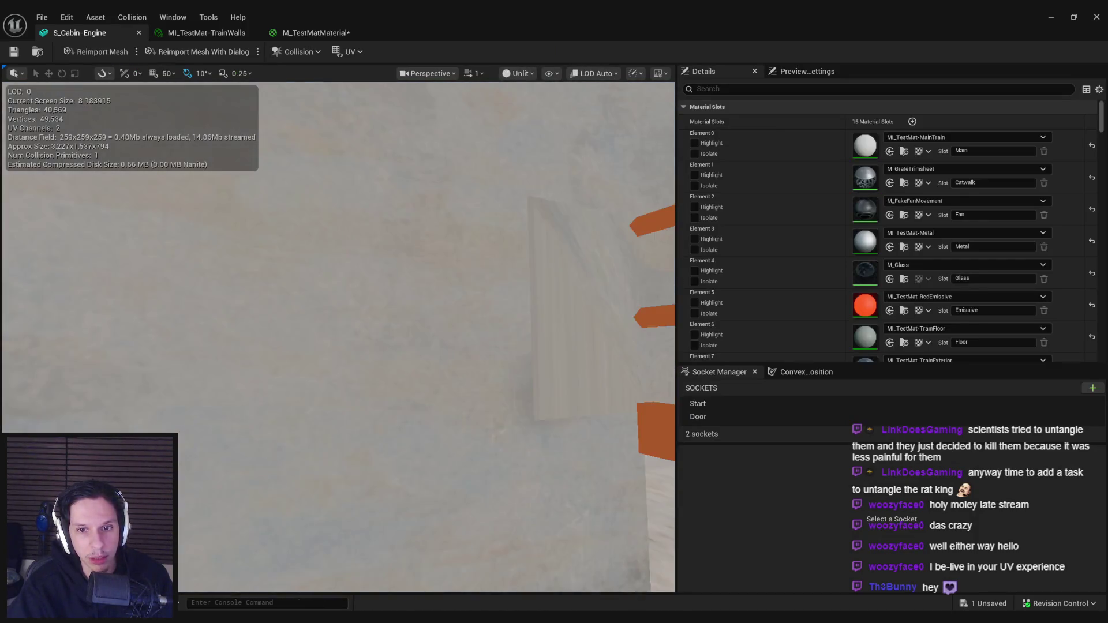
pyautogui.click(518, 73)
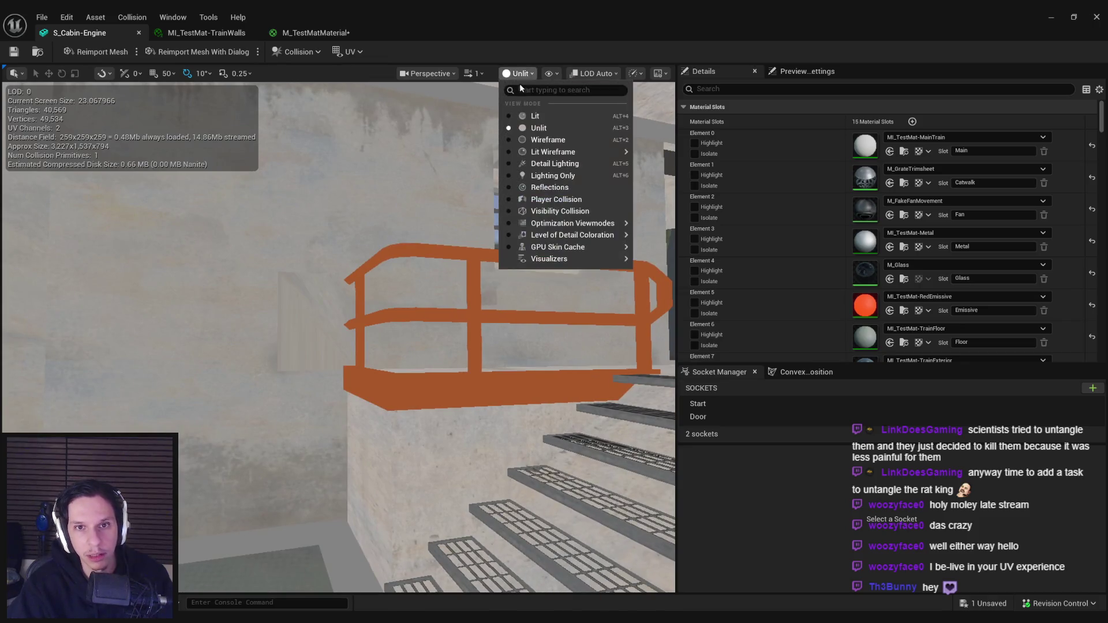
pyautogui.click(524, 117)
pyautogui.click(188, 36)
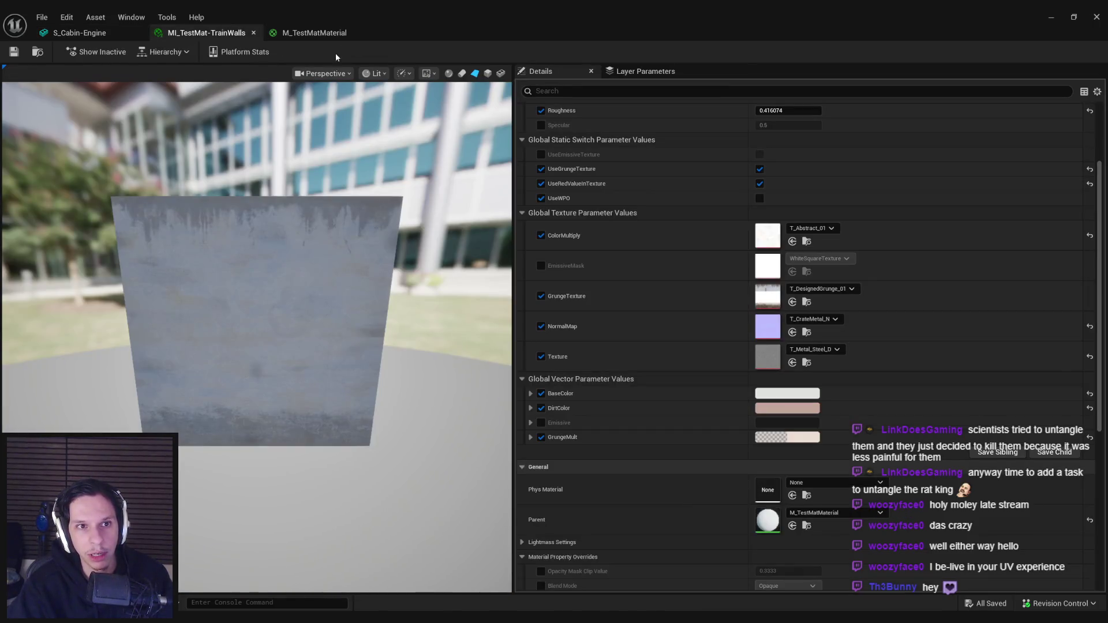
# Inspect the GrungeTexture node's MipValueMode options without changing them
pyautogui.click(314, 33)
pyautogui.click(499, 210)
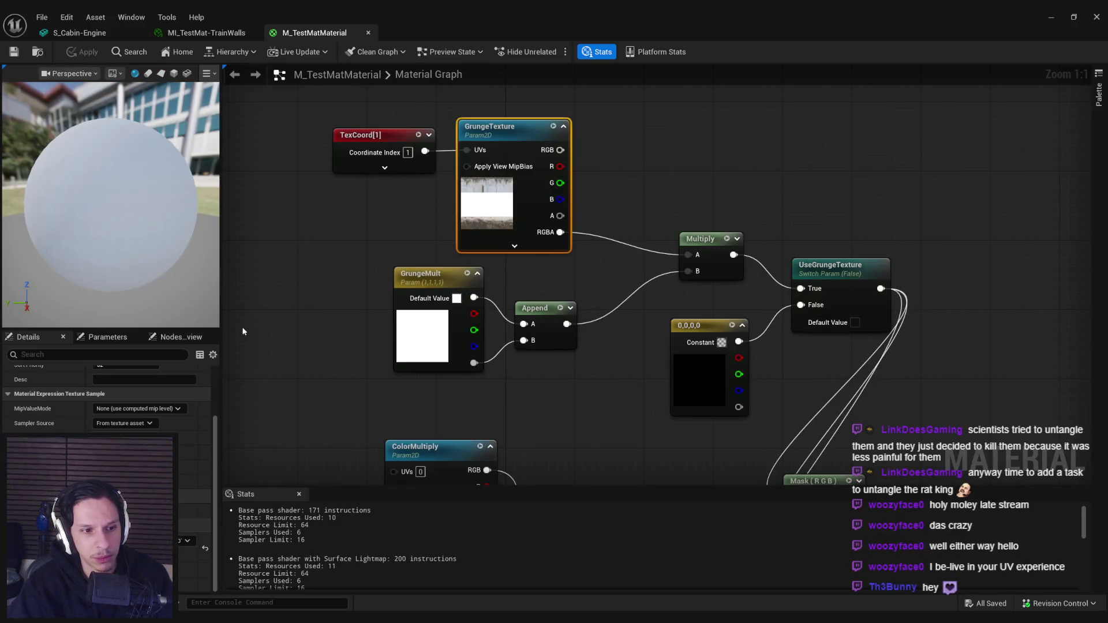
pyautogui.click(136, 409)
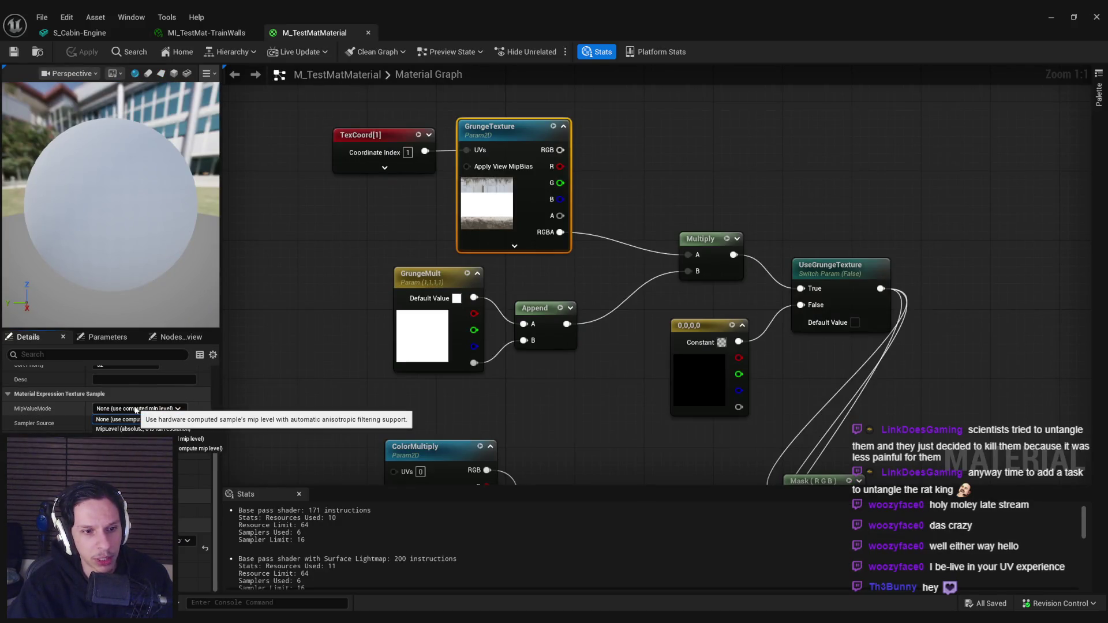
pyautogui.click(115, 420)
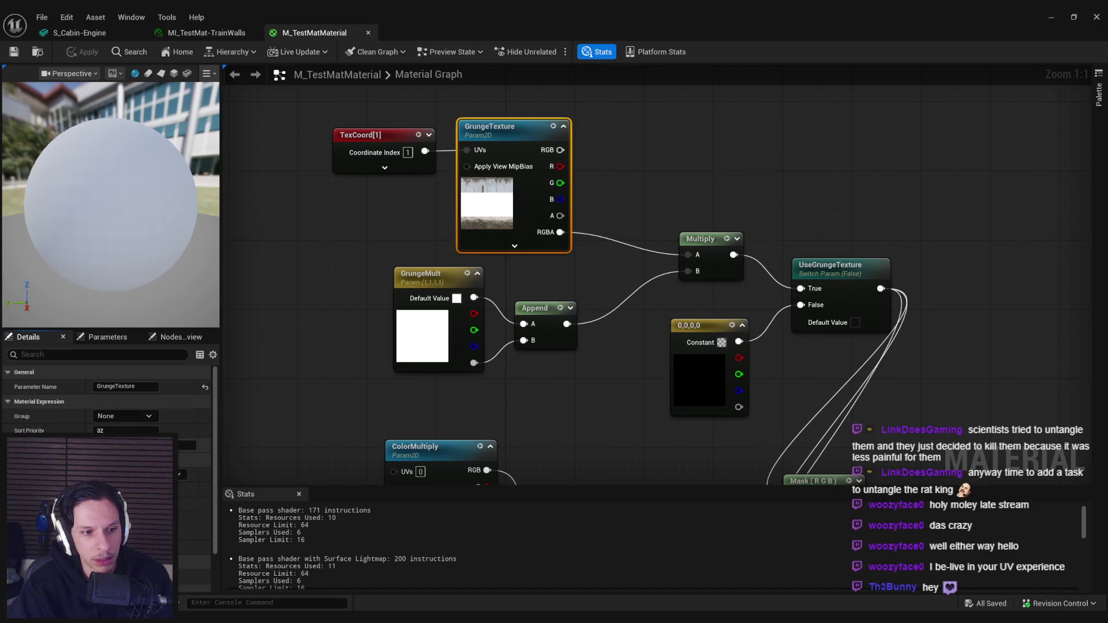
pyautogui.scroll(-4, 460, 289)
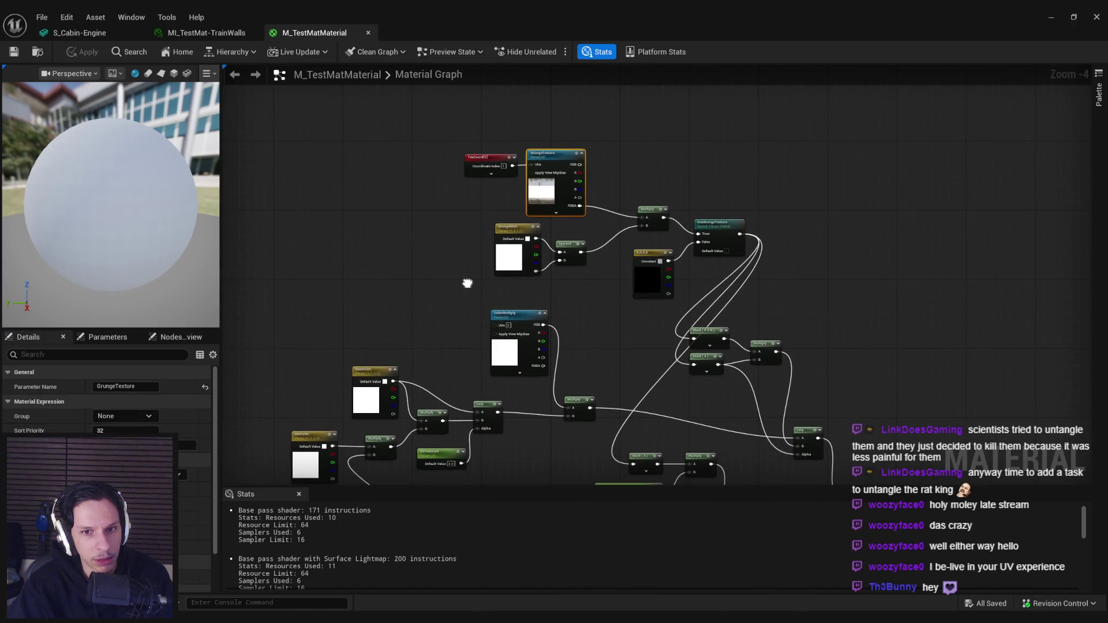
pyautogui.scroll(1, 466, 282)
# Filter the material's Details settings by 'uv' to show Num Customized UVs at 0
pyautogui.moveTo(435, 348)
pyautogui.mouseDown()
pyautogui.moveTo(436, 242)
pyautogui.moveTo(431, 262)
pyautogui.moveTo(612, 281)
pyautogui.moveTo(581, 291)
pyautogui.moveTo(680, 203)
pyautogui.mouseUp()
pyautogui.click(442, 287)
pyautogui.scroll(-1, 594, 282)
pyautogui.click(151, 353)
pyautogui.write('uv')
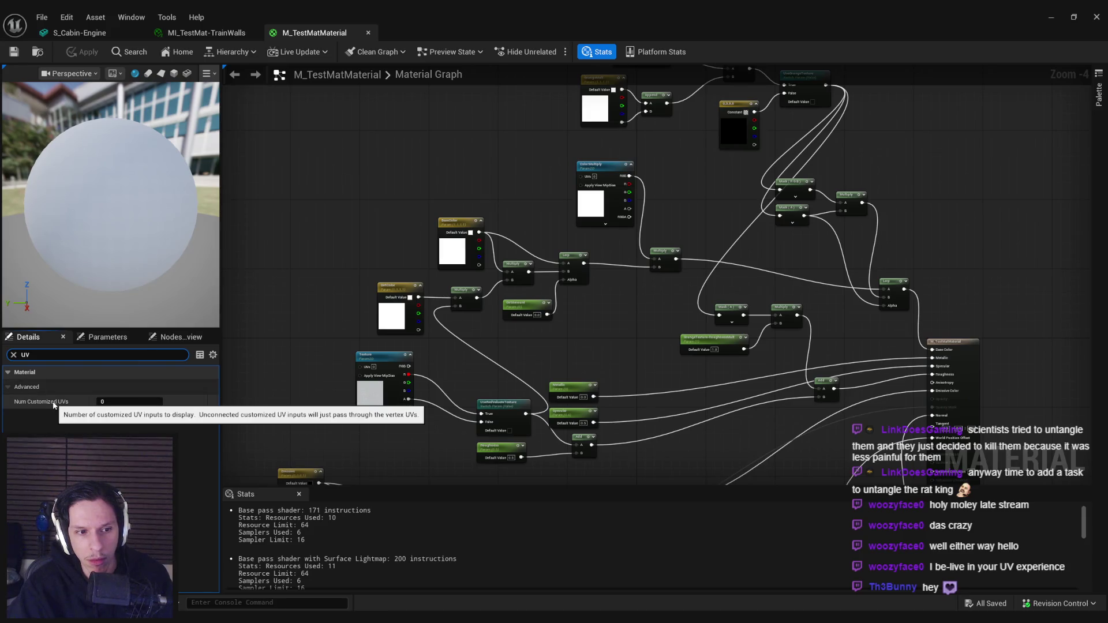
# Clear the 'uv' filter so the full Material property list returns
pyautogui.press('BackSpace')
pyautogui.press('BackSpace')
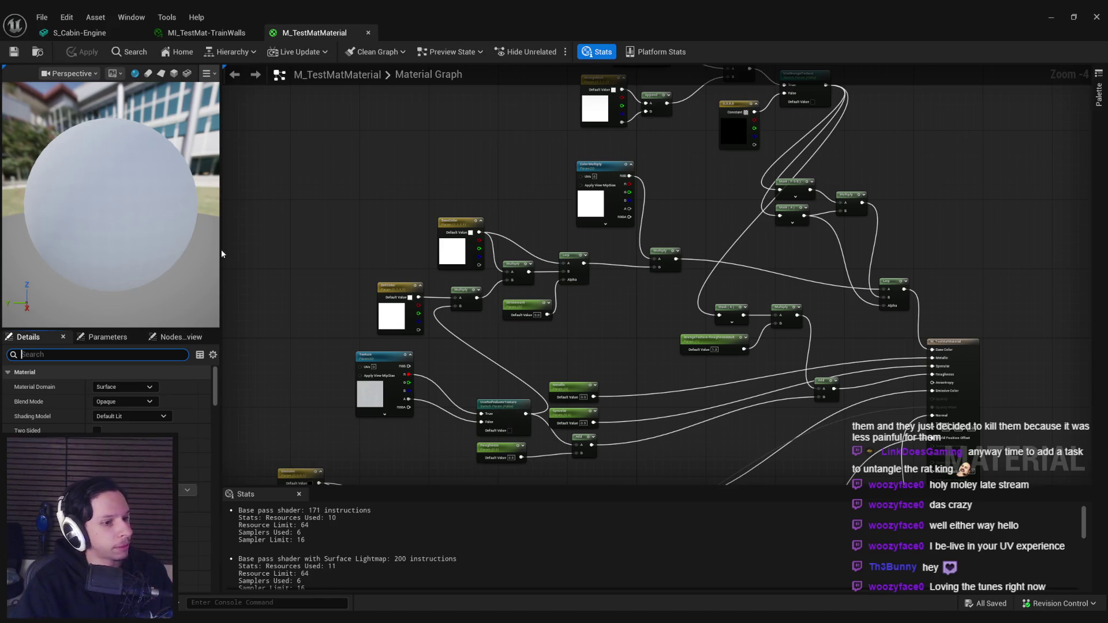
pyautogui.scroll(4, 366, 280)
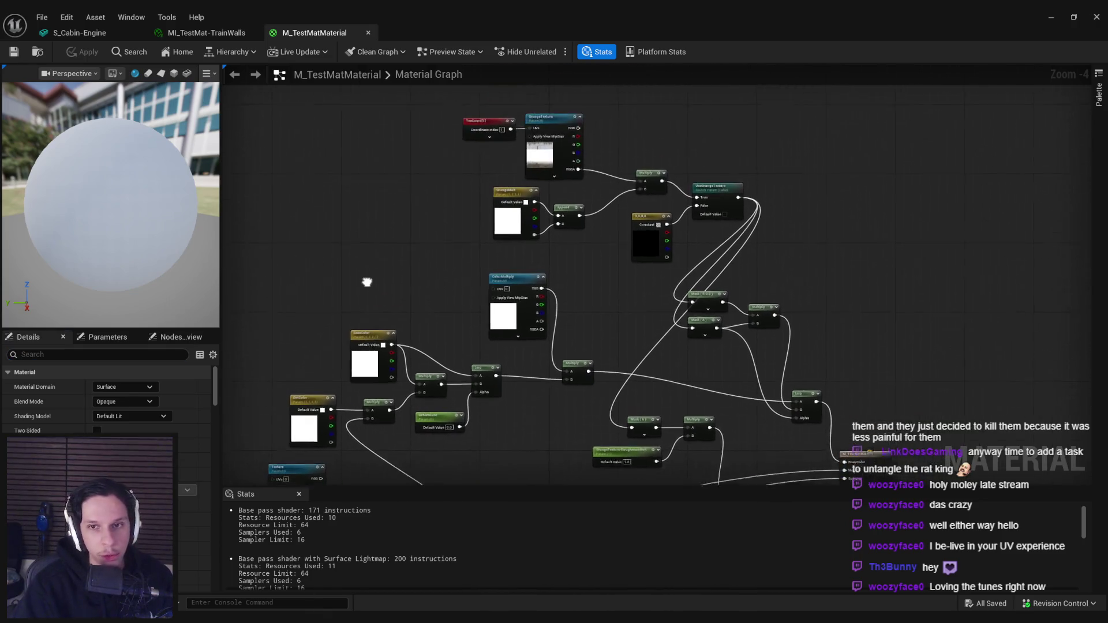
# Confirm the TexCoord node uses coordinate index 1 and save M_TestMatMaterial
pyautogui.click(543, 144)
pyautogui.scroll(-5, 182, 453)
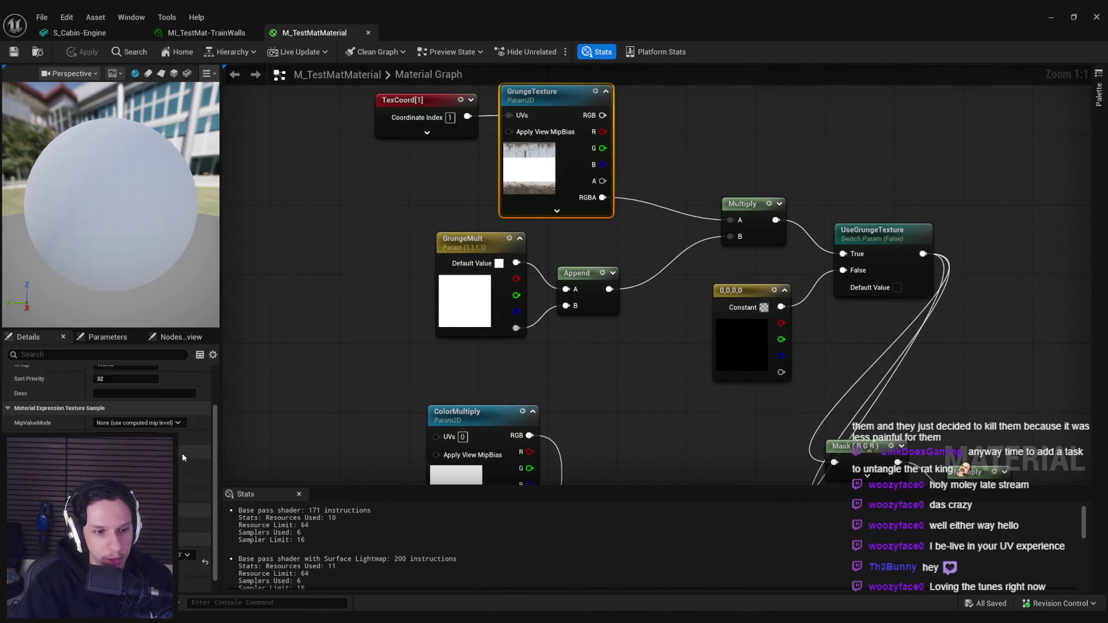
pyautogui.click(419, 117)
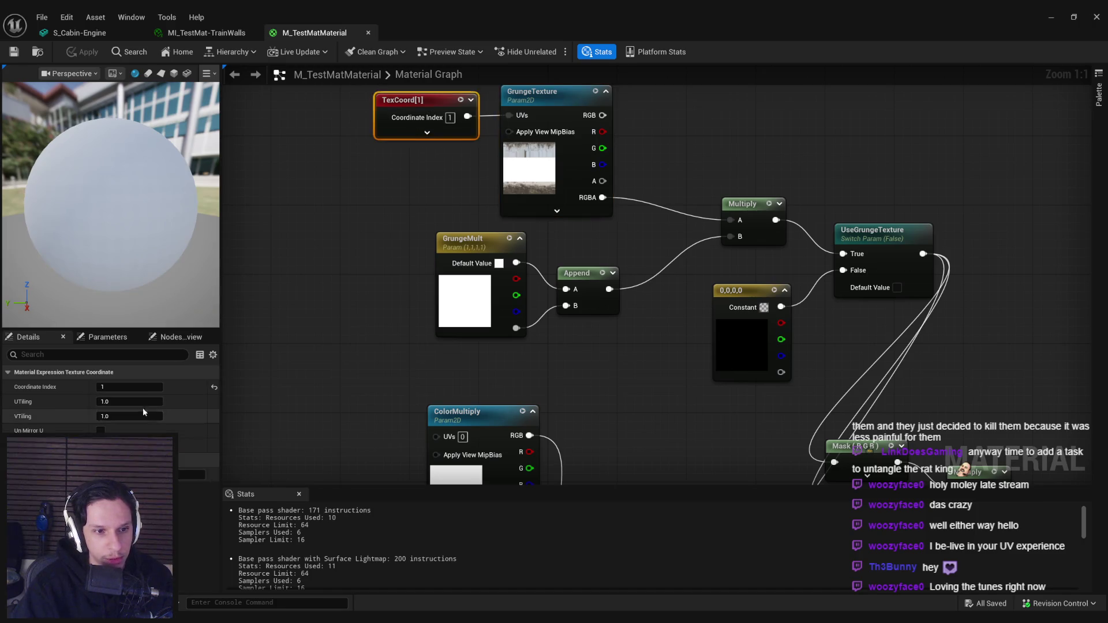
pyautogui.click(107, 337)
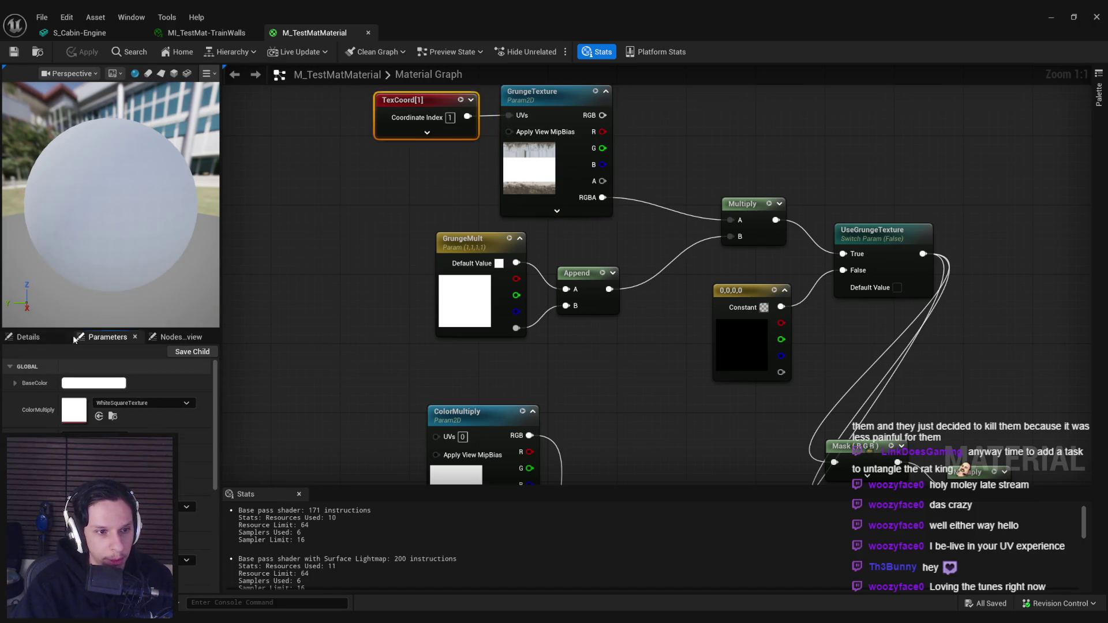
pyautogui.click(29, 337)
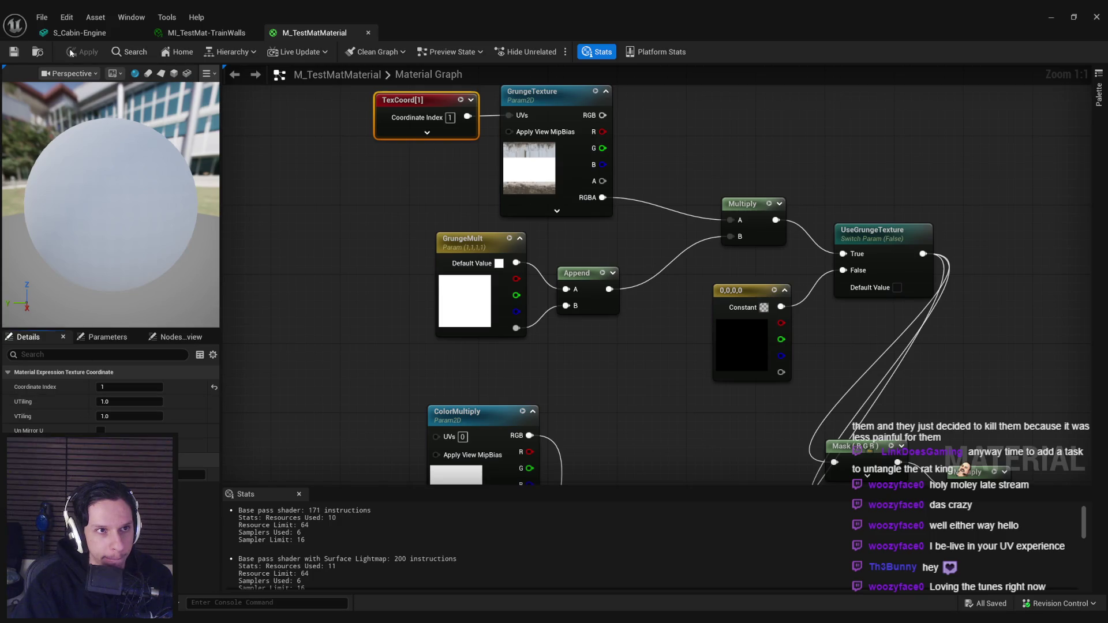
pyautogui.click(14, 52)
# Toggle the GrungeTexture override in MI_TestMat-TrainWalls, save it, and view S_Cabin-Engine
pyautogui.click(193, 38)
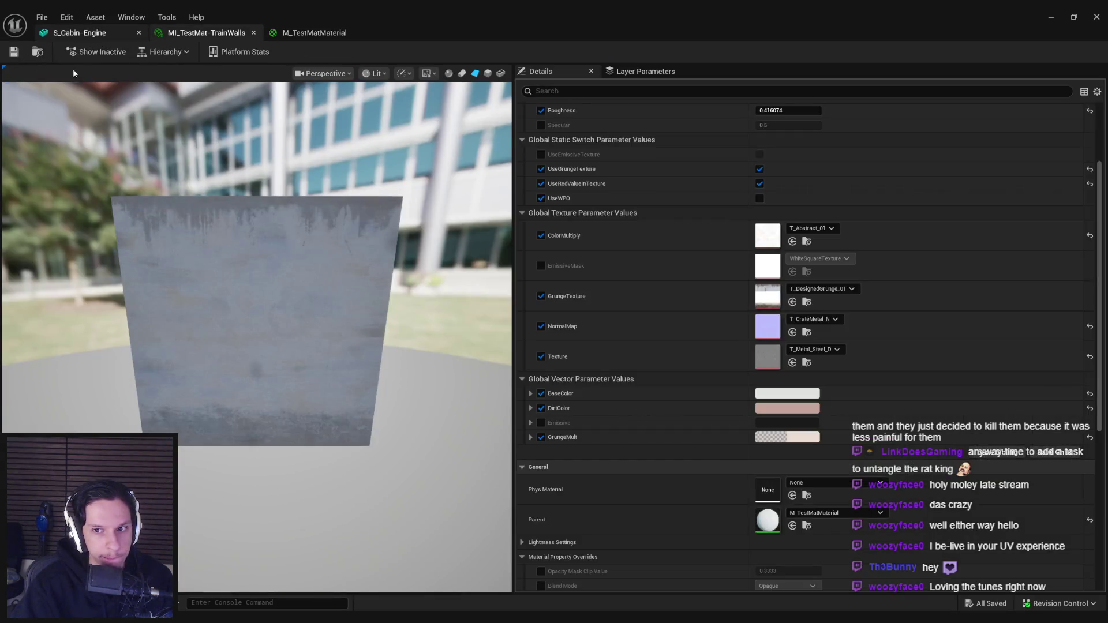
pyautogui.click(541, 296)
pyautogui.hotkey('ctrl', 's')
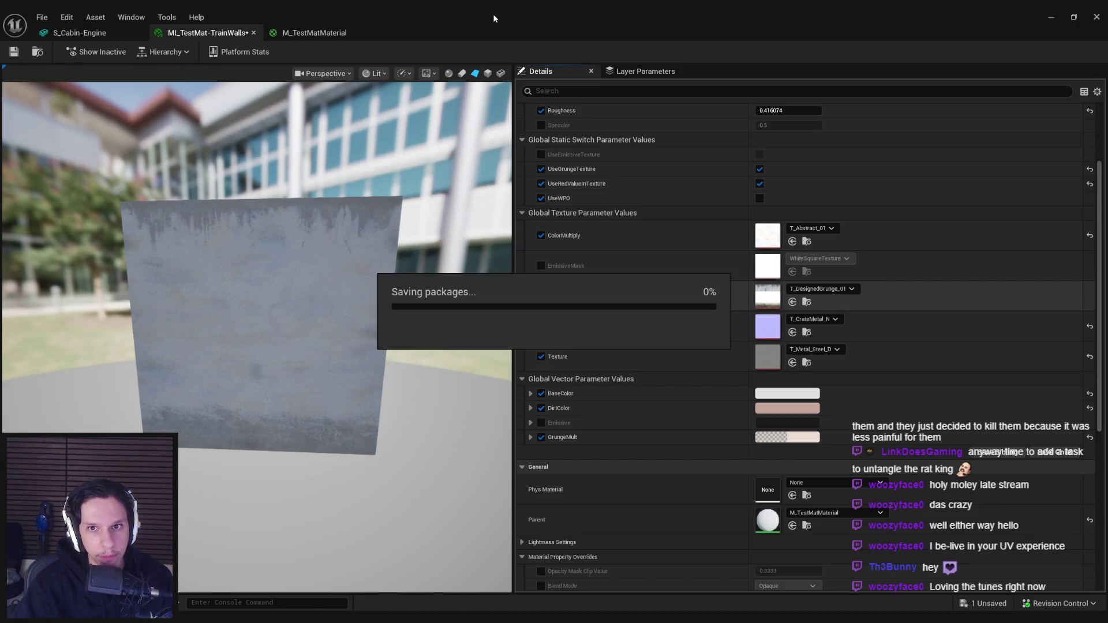
pyautogui.click(85, 33)
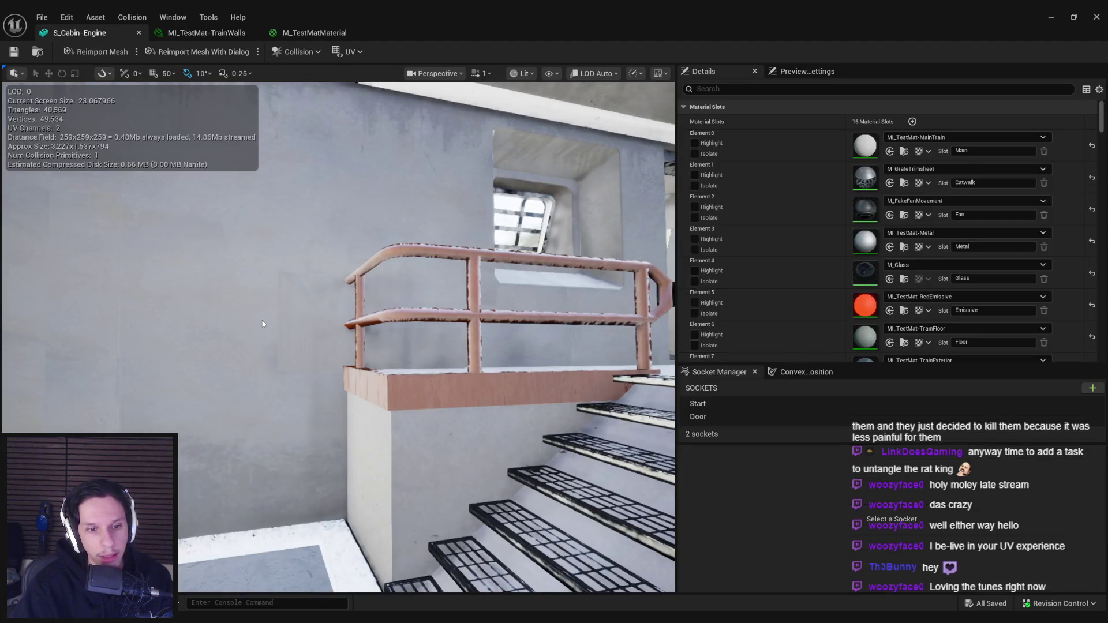
# Back in Blender, undo recent changes to return to editing Cabin-Engine
pyautogui.hotkey('alt', 'Tab')
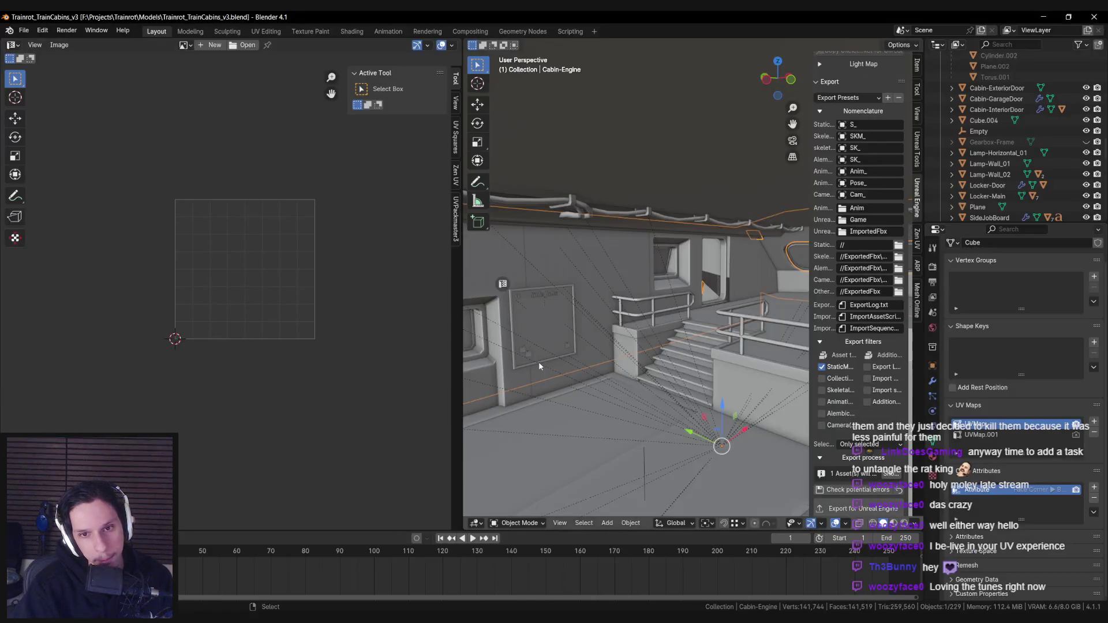
pyautogui.hotkey('ctrl', 'z')
pyautogui.hotkey('ctrl', 'z')
pyautogui.hotkey('ctrl', 'z')
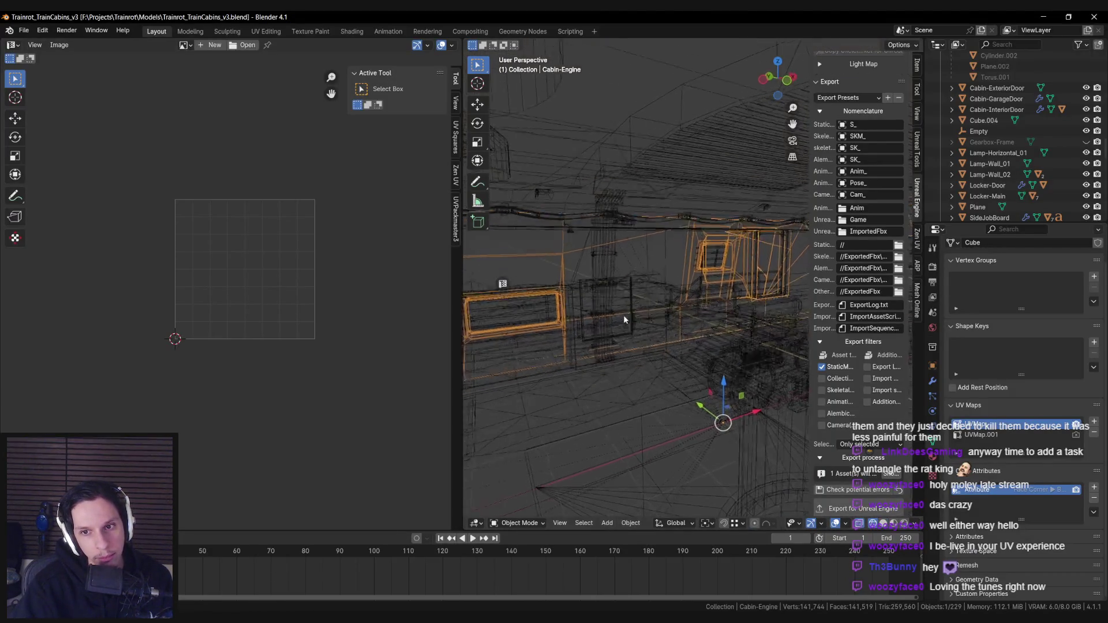
pyautogui.hotkey('ctrl', 'z')
pyautogui.hotkey('ctrl', 'z')
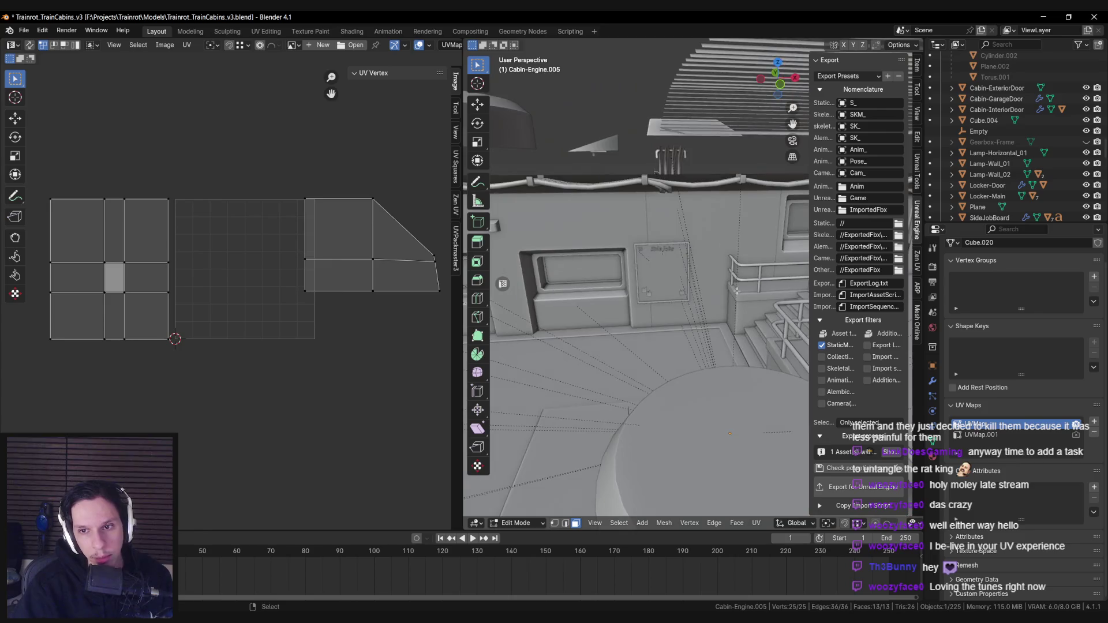